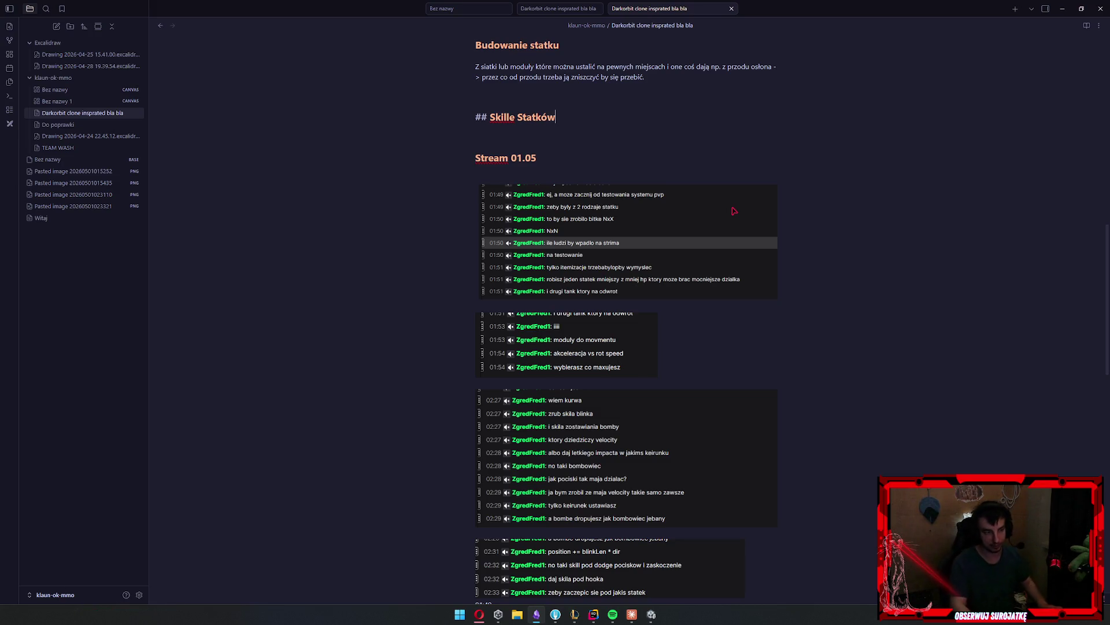
# Add trial '######FF' and 'fff' test headings below the Skille Statków heading
pyautogui.press('Return')
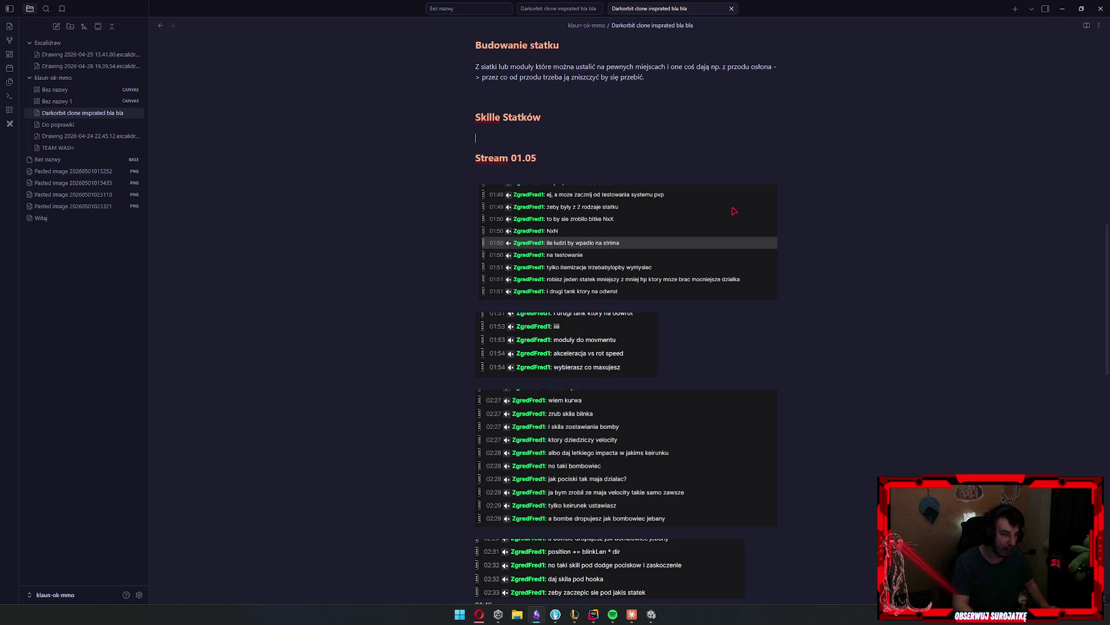
pyautogui.write('######')
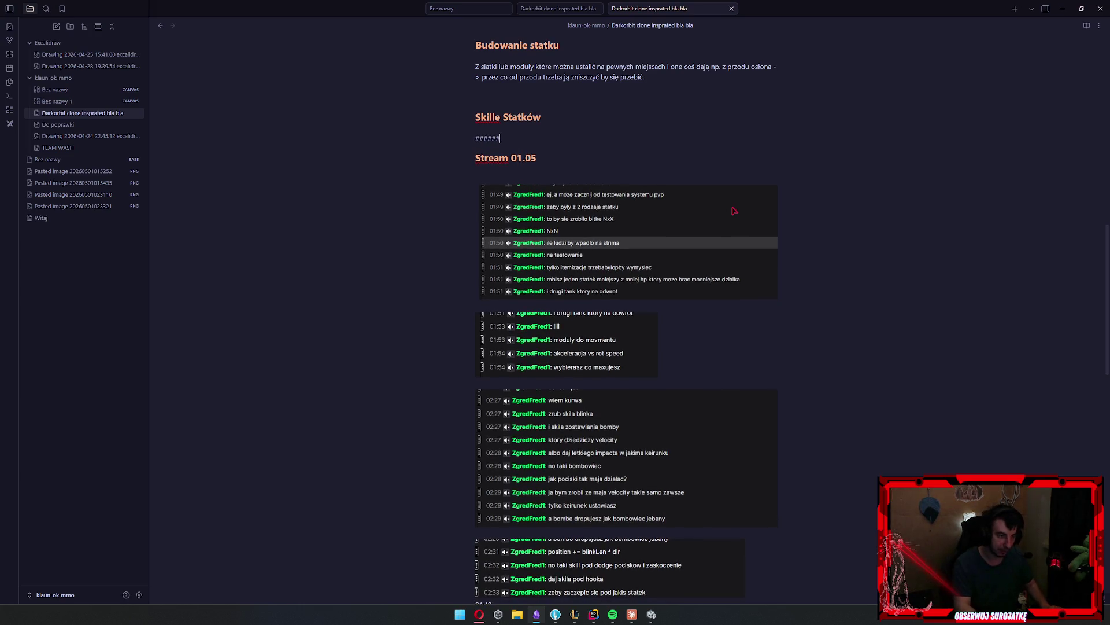
pyautogui.write('F')
pyautogui.write('F')
pyautogui.press('Return')
pyautogui.write('############## ff')
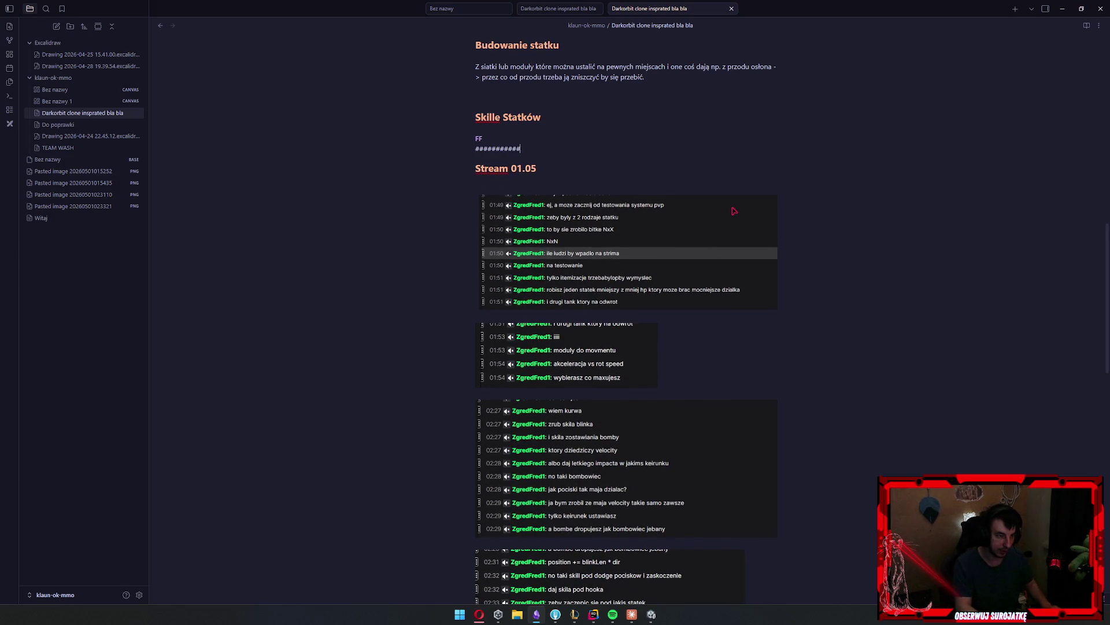
pyautogui.write('ff')
pyautogui.press('Return')
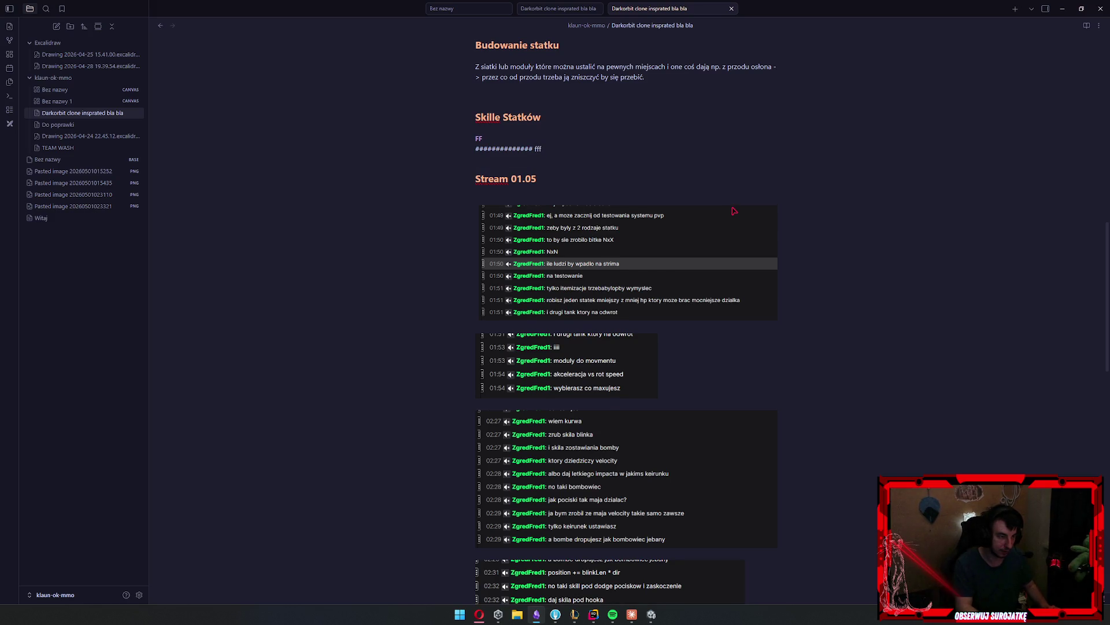
pyautogui.press('BackSpace')
pyautogui.press('BackSpace')
pyautogui.press('BackSpace')
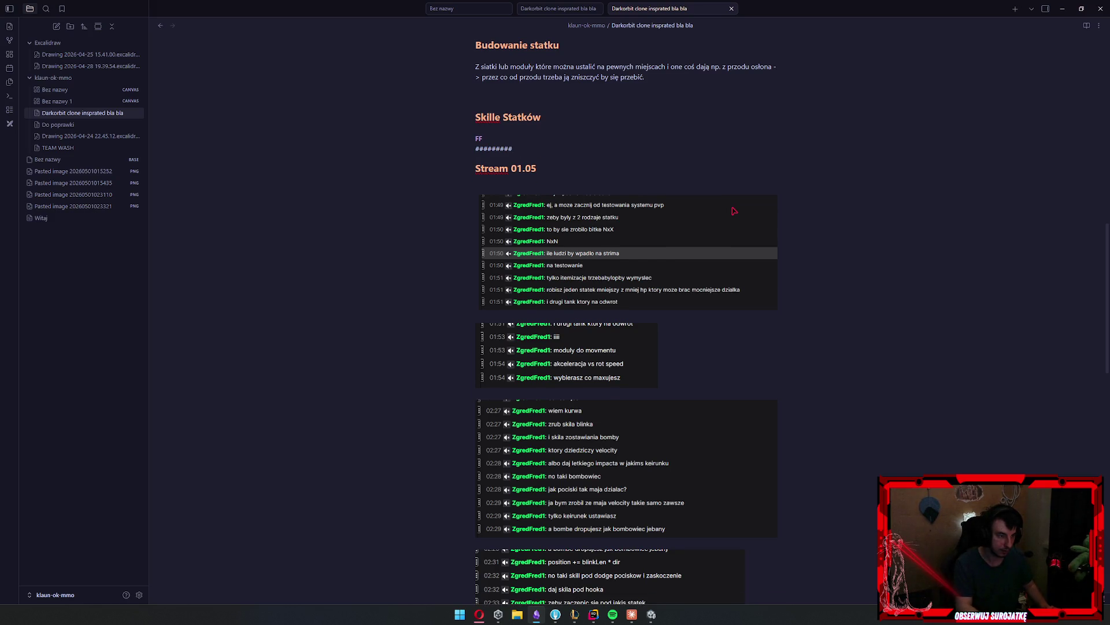
pyautogui.write('ff')
pyautogui.press('Return')
pyautogui.press('BackSpace')
pyautogui.press('BackSpace')
pyautogui.press('BackSpace')
pyautogui.write('f')
pyautogui.press('Return')
pyautogui.press('BackSpace')
pyautogui.press('BackSpace')
pyautogui.write('ff')
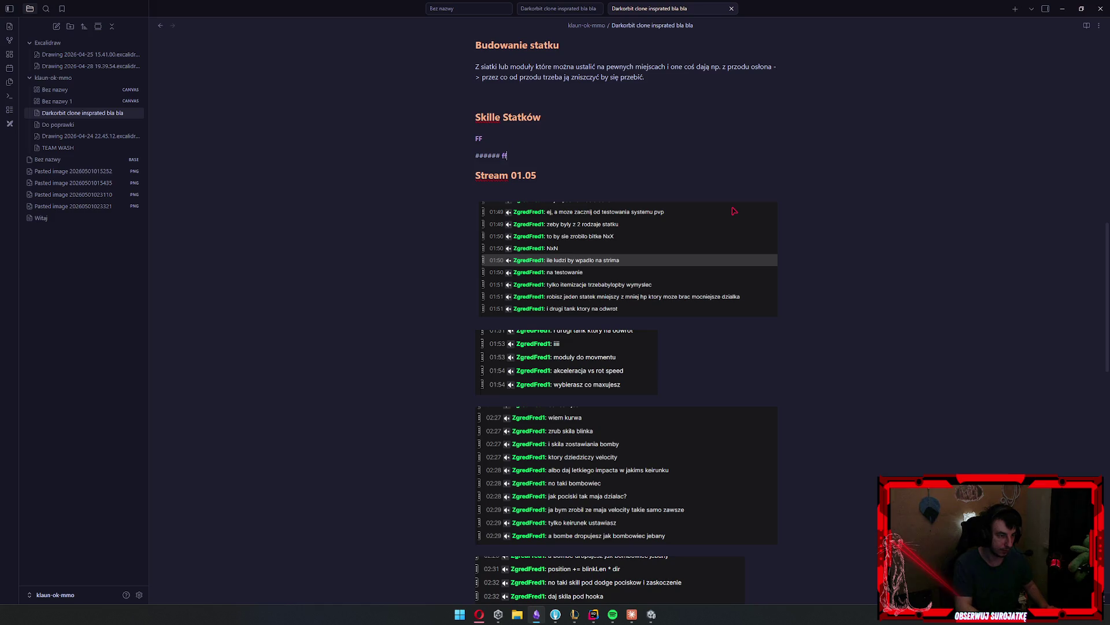
# Select and delete the FF test heading lines, leaving the section empty
pyautogui.hotkey('shift', 'Home')
pyautogui.press('Left')
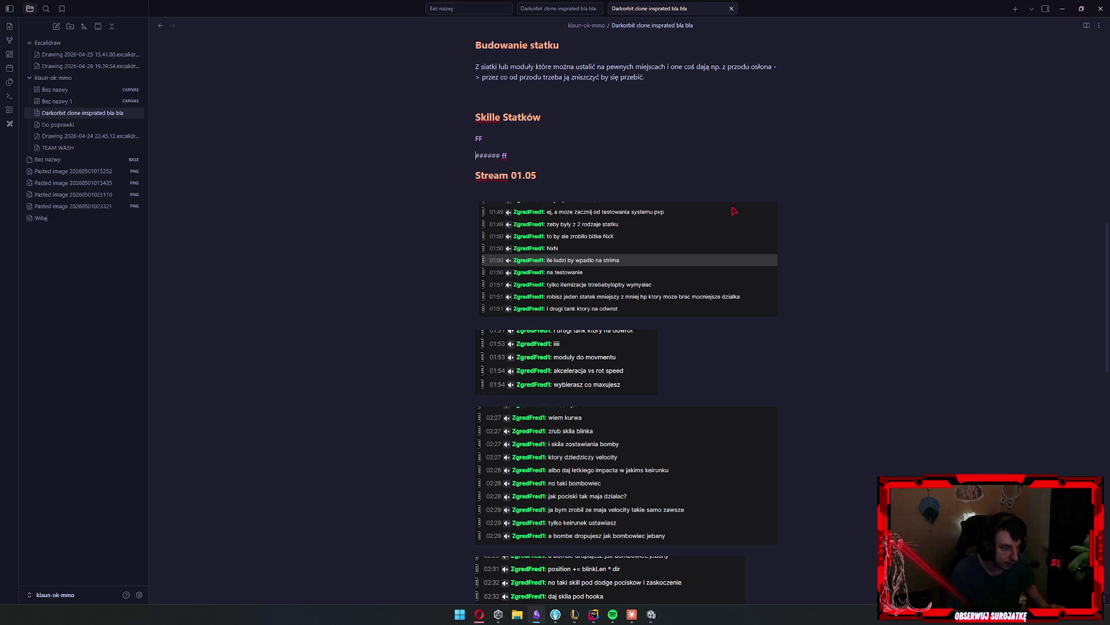
pyautogui.hotkey('shift', 'Right')
pyautogui.hotkey('shift', 'Right')
pyautogui.hotkey('shift', 'Right')
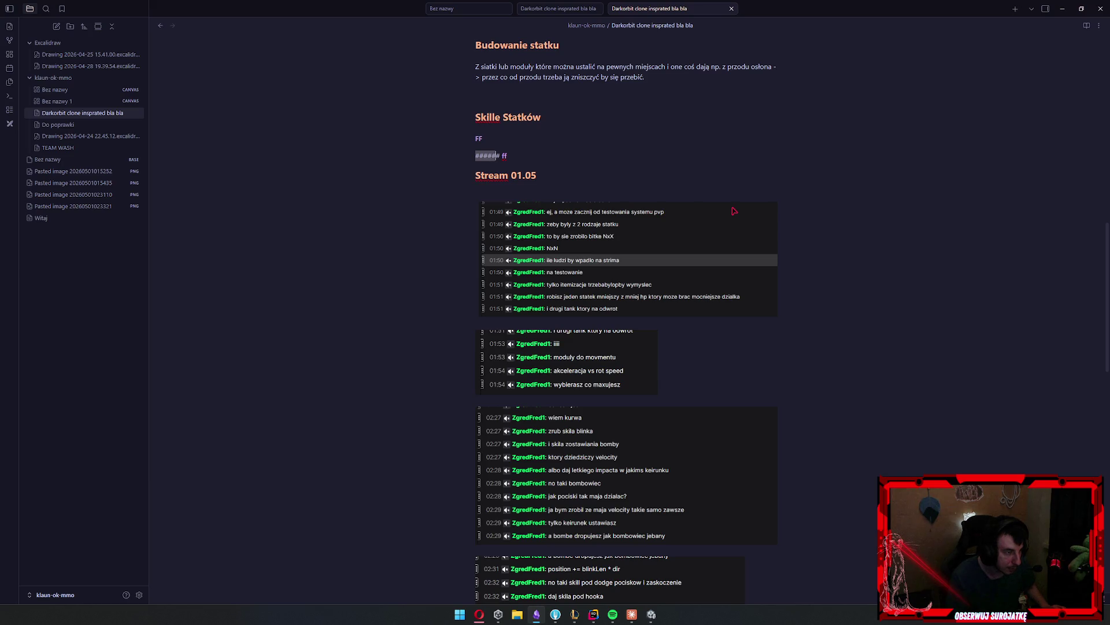
pyautogui.hotkey('shift', 'Down')
pyautogui.hotkey('shift', 'Up')
pyautogui.hotkey('shift', 'End')
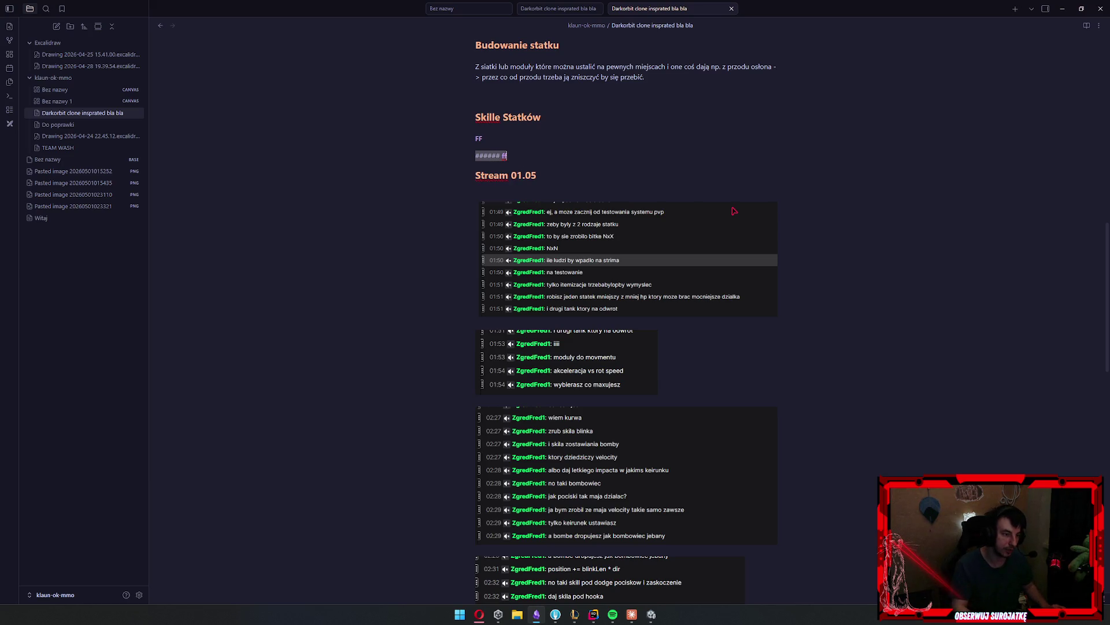
pyautogui.press('BackSpace')
pyautogui.press('BackSpace')
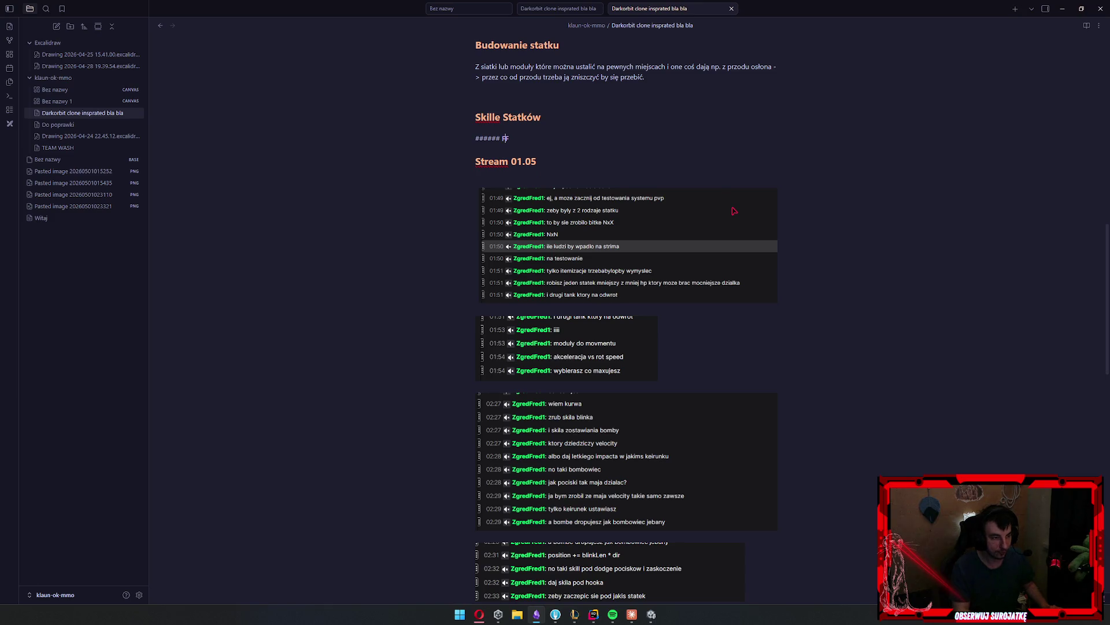
pyautogui.hotkey('shift', 'Home')
pyautogui.press('BackSpace')
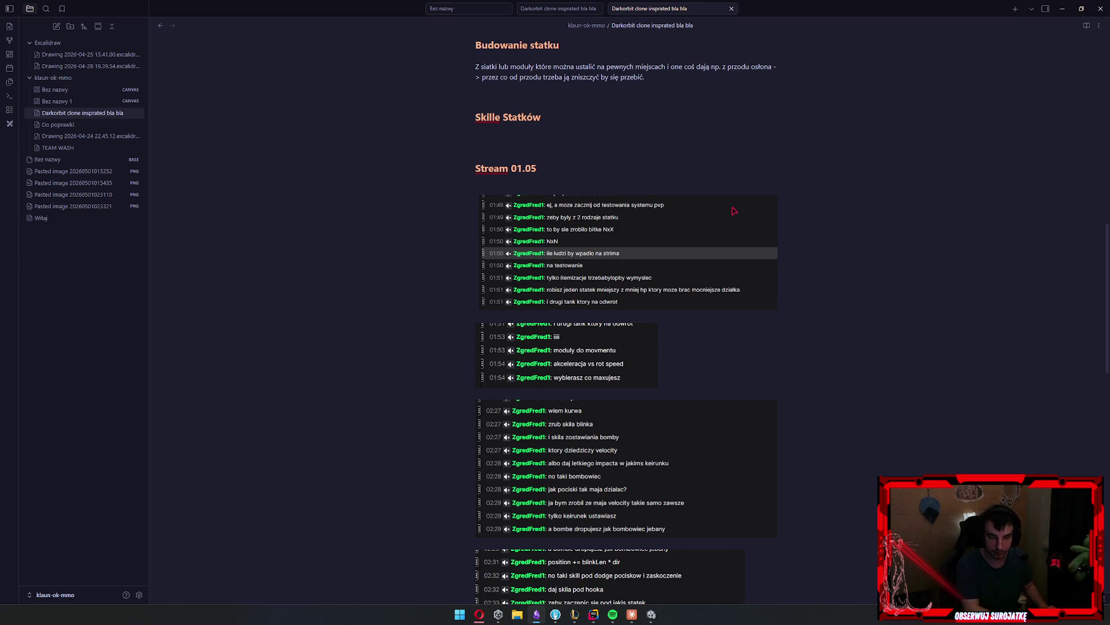
# Create a '### Tank' subheading under Skille Statków
pyautogui.write('##')
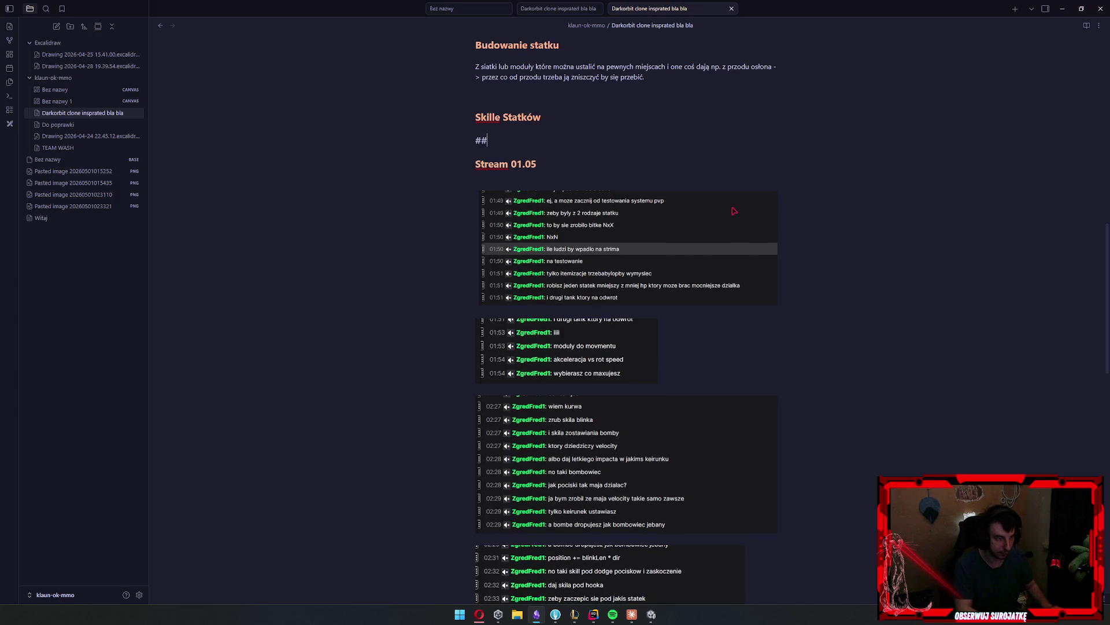
pyautogui.press('Up')
pyautogui.press('Down')
pyautogui.write('#')
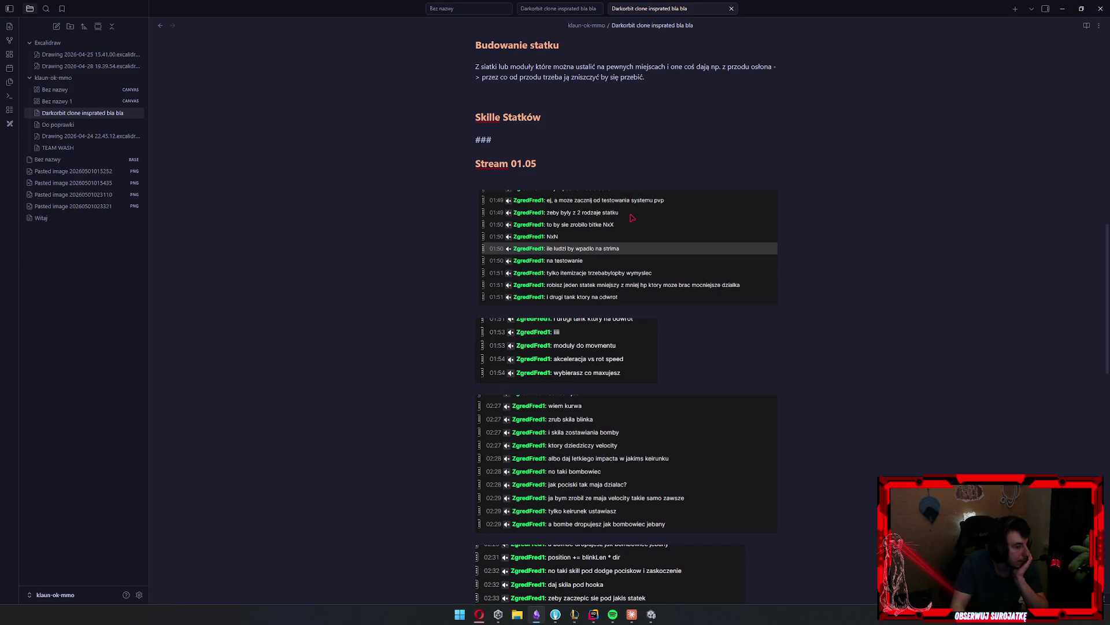
pyautogui.click(622, 136)
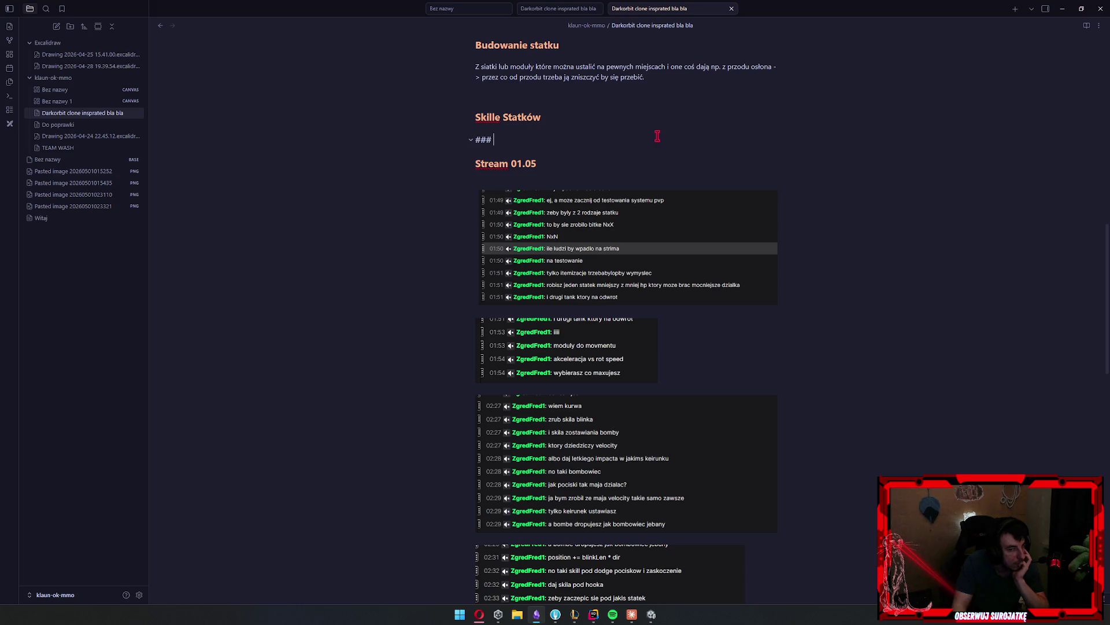
pyautogui.write('Tank')
pyautogui.press('Return')
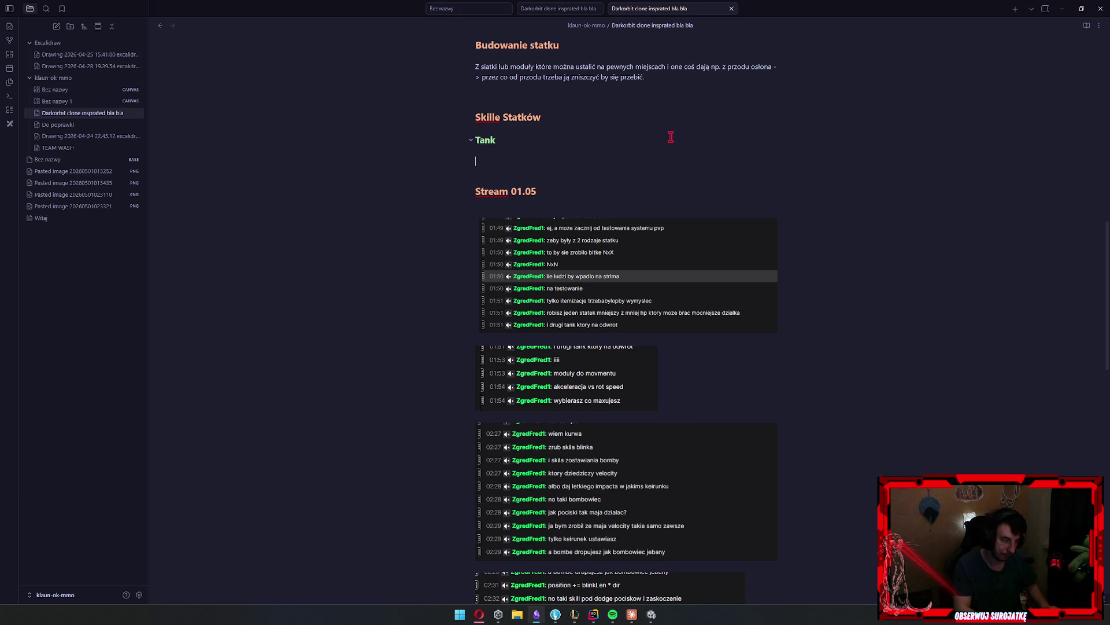
# Add a '### Nicpoń' subheading and begin a third '###' heading line
pyautogui.write('###')
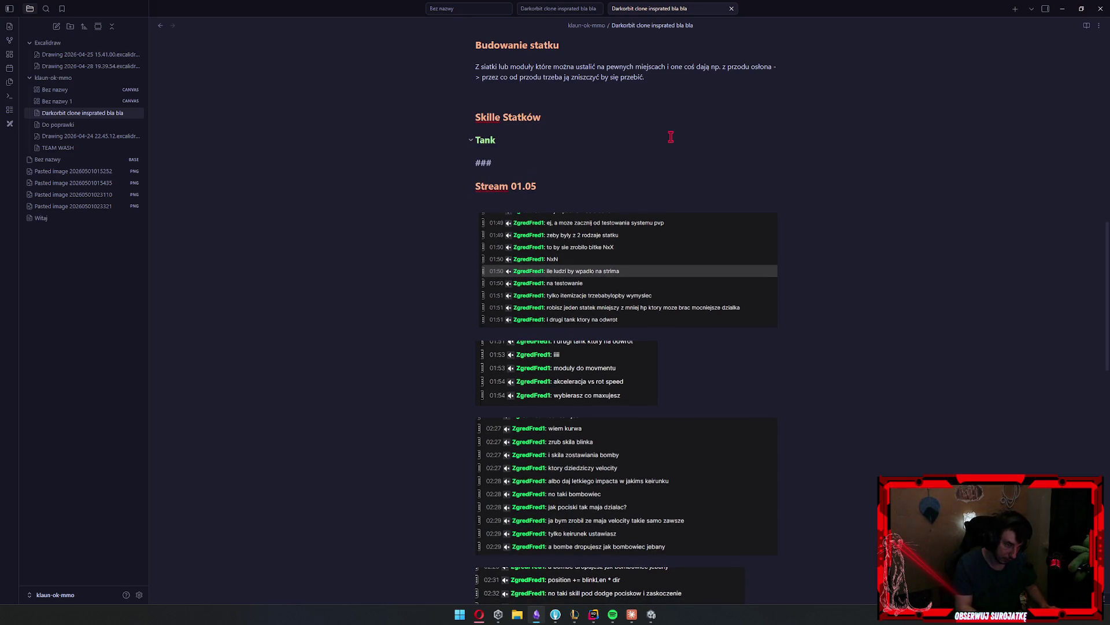
pyautogui.write(' Nicpoń')
pyautogui.press('Return')
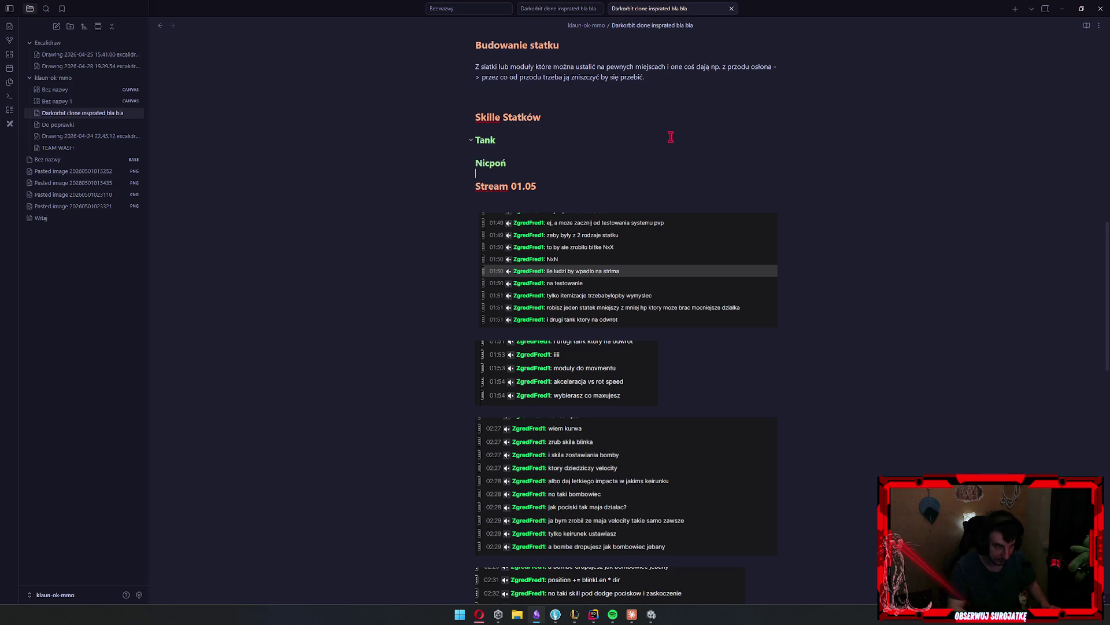
pyautogui.press('Return')
pyautogui.write('##')
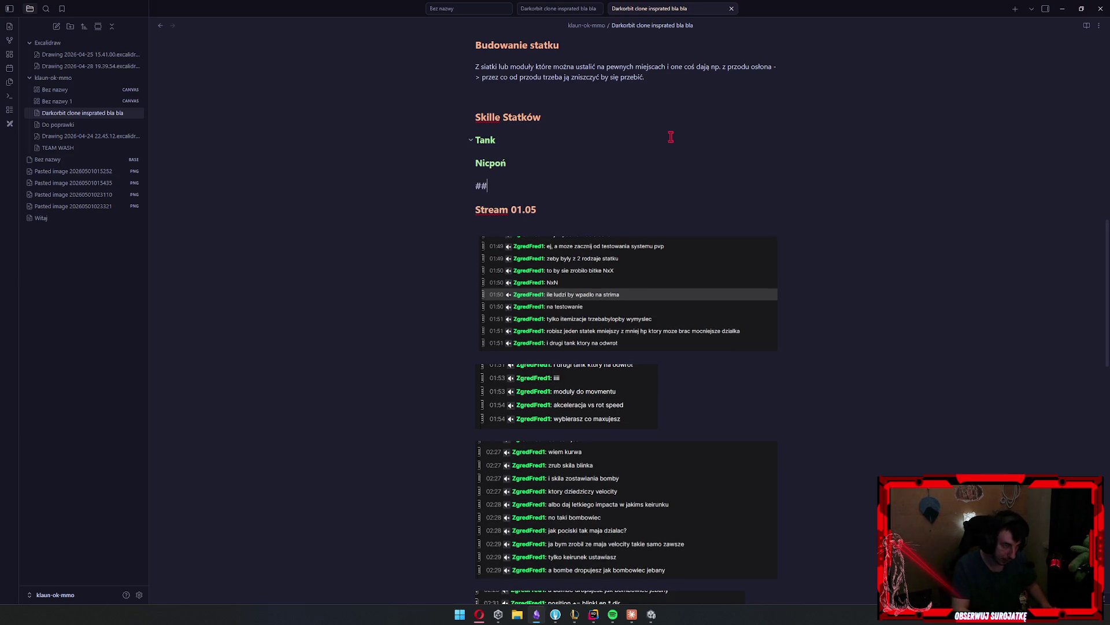
pyautogui.write('#')
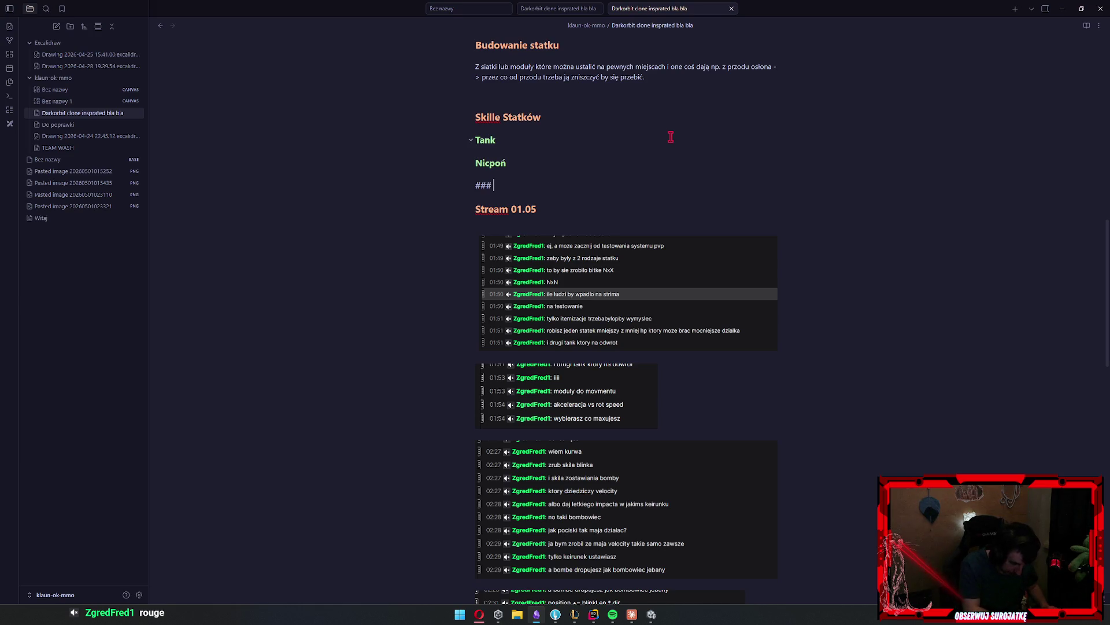
# Name the new level-3 heading below Nicpoń 'Rouge'
pyautogui.write('Rouge')
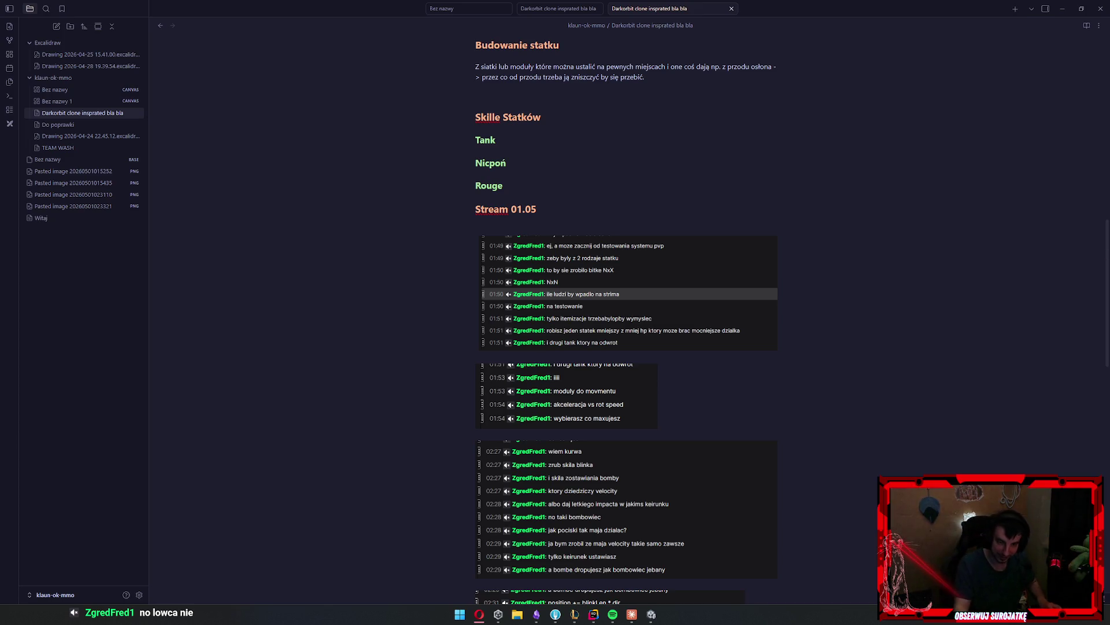
# Add a '#### Skille' subheading under Rouge with the bullet 'hookowanie statku'
pyautogui.click(562, 180)
pyautogui.press('Return')
pyautogui.write('-')
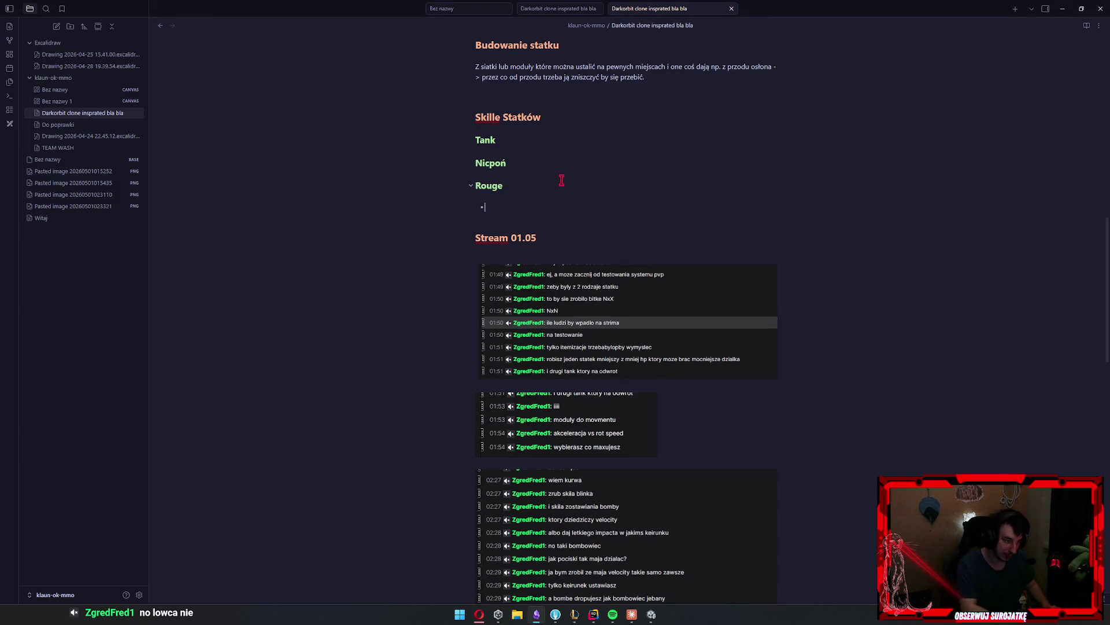
pyautogui.press('BackSpace')
pyautogui.press('BackSpace')
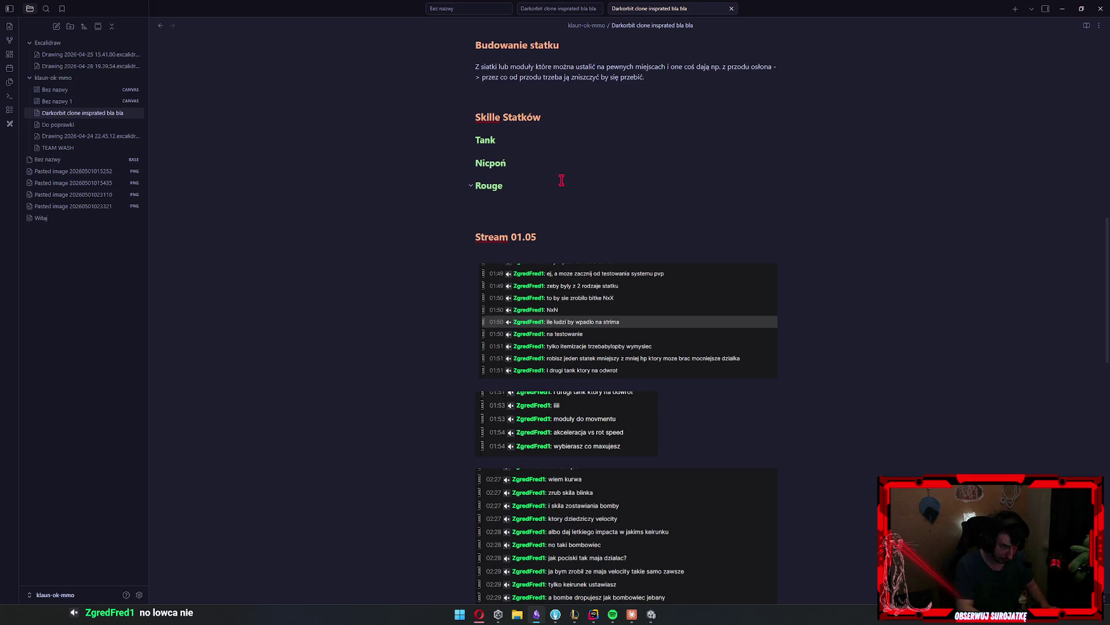
pyautogui.write('##')
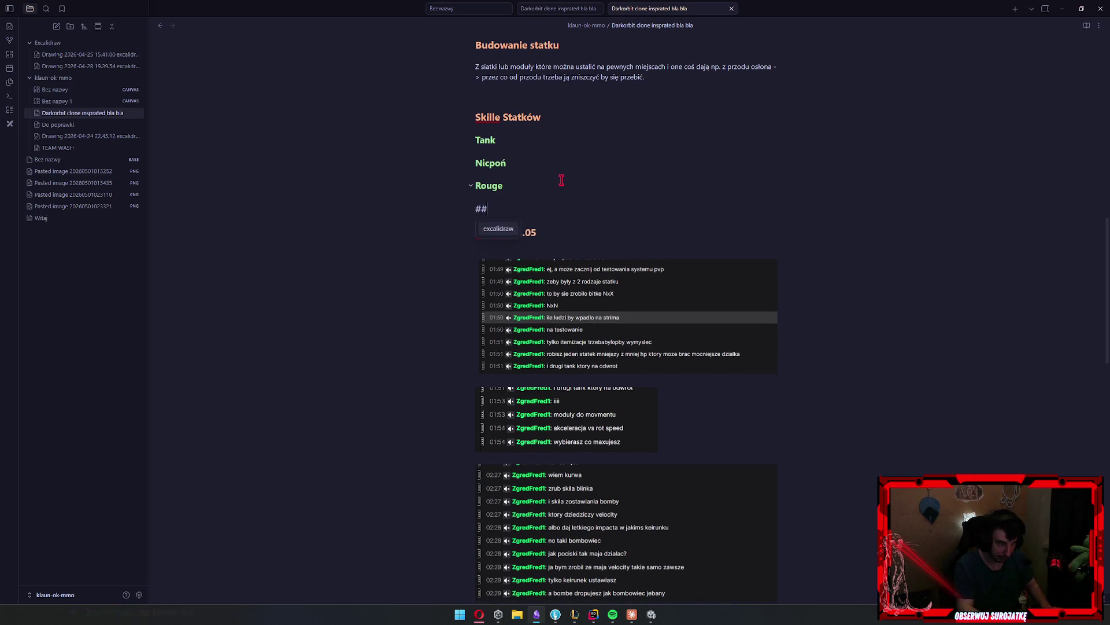
pyautogui.write('##Skille')
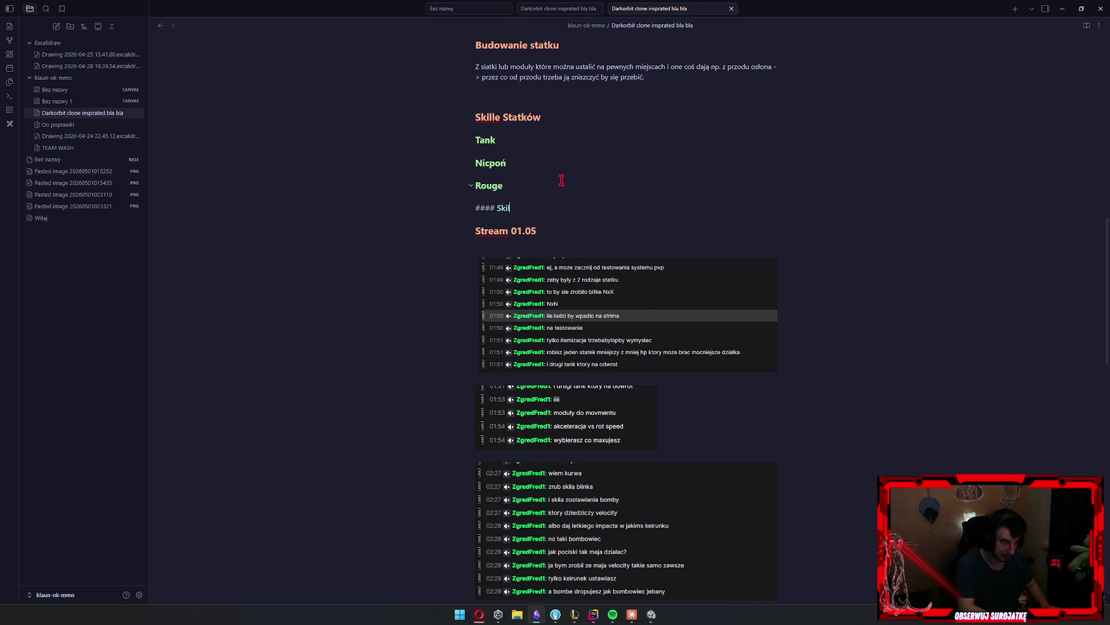
pyautogui.press('Return')
pyautogui.write('- gra')
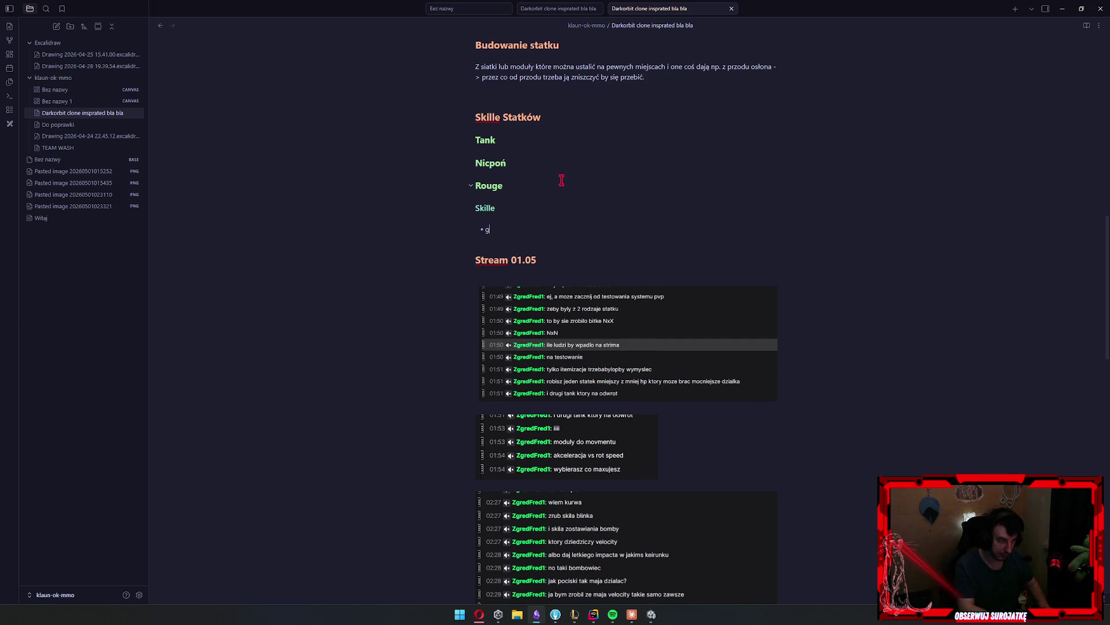
pyautogui.press('BackSpace')
pyautogui.press('BackSpace')
pyautogui.press('BackSpace')
pyautogui.write('hookowanie statku')
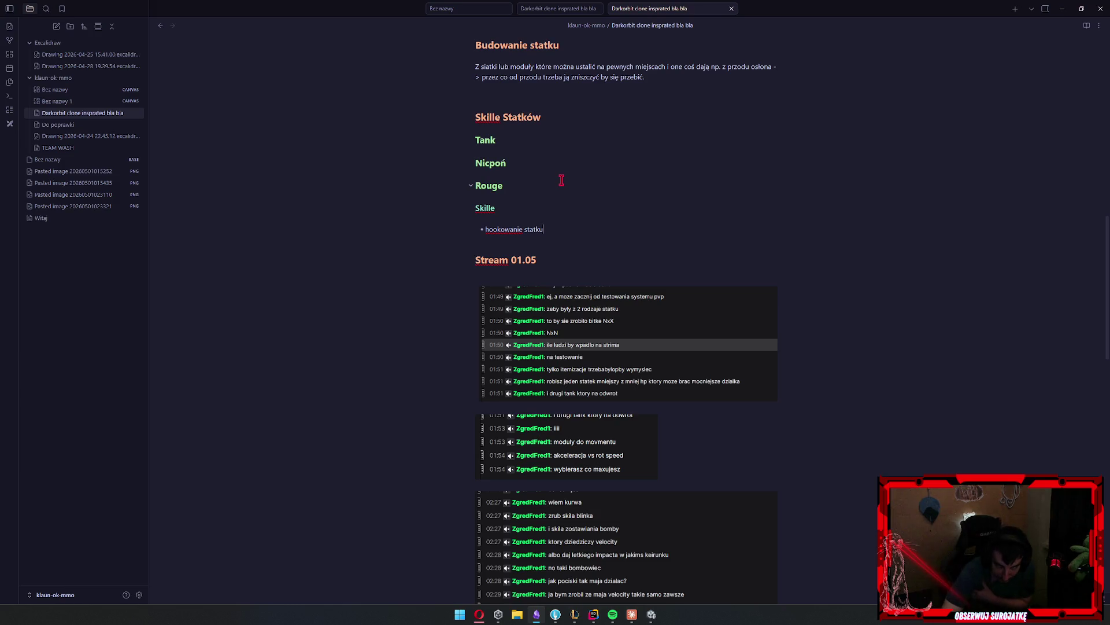
# Start a level-4 heading under Nicpoń with a '- blink' bullet
pyautogui.press('Up')
pyautogui.press('Up')
pyautogui.press('Up')
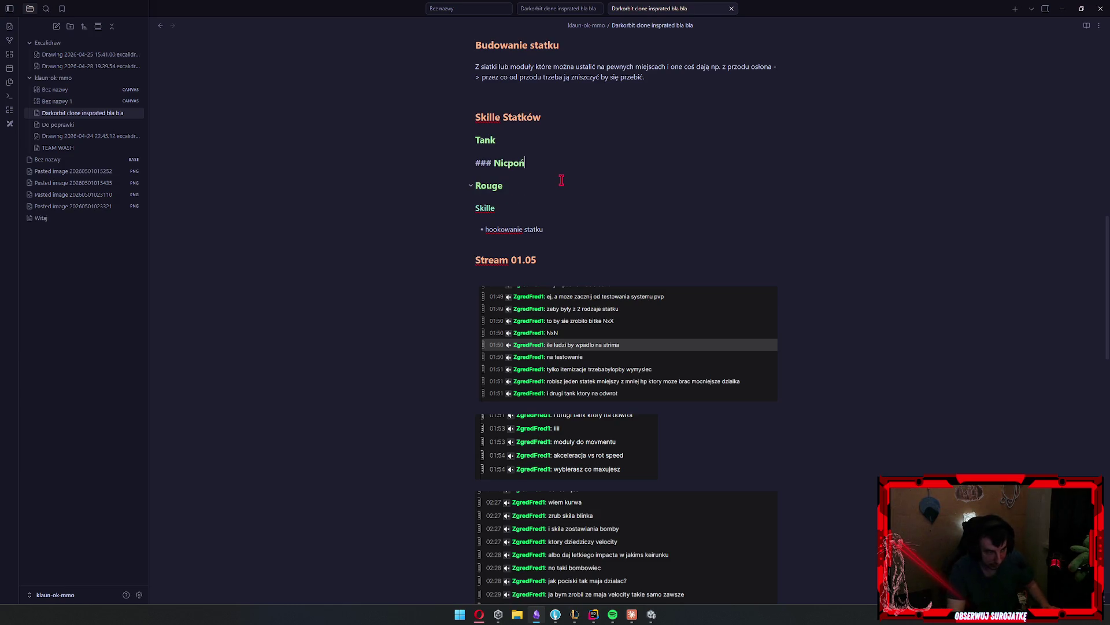
pyautogui.press('Return')
pyautogui.write('####')
pyautogui.press('Return')
pyautogui.write('- ')
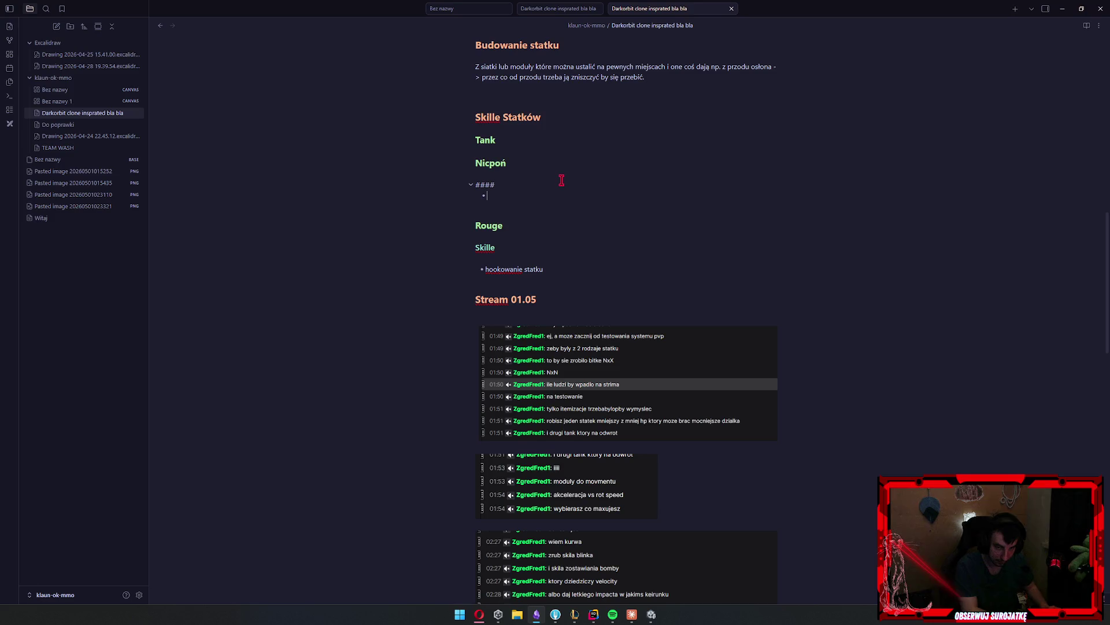
pyautogui.write('blink')
# Title Nicpoń's level-4 heading 'Skille' and type '#### Skille' under Tank
pyautogui.press('Up')
pyautogui.press('Up')
pyautogui.press('Up')
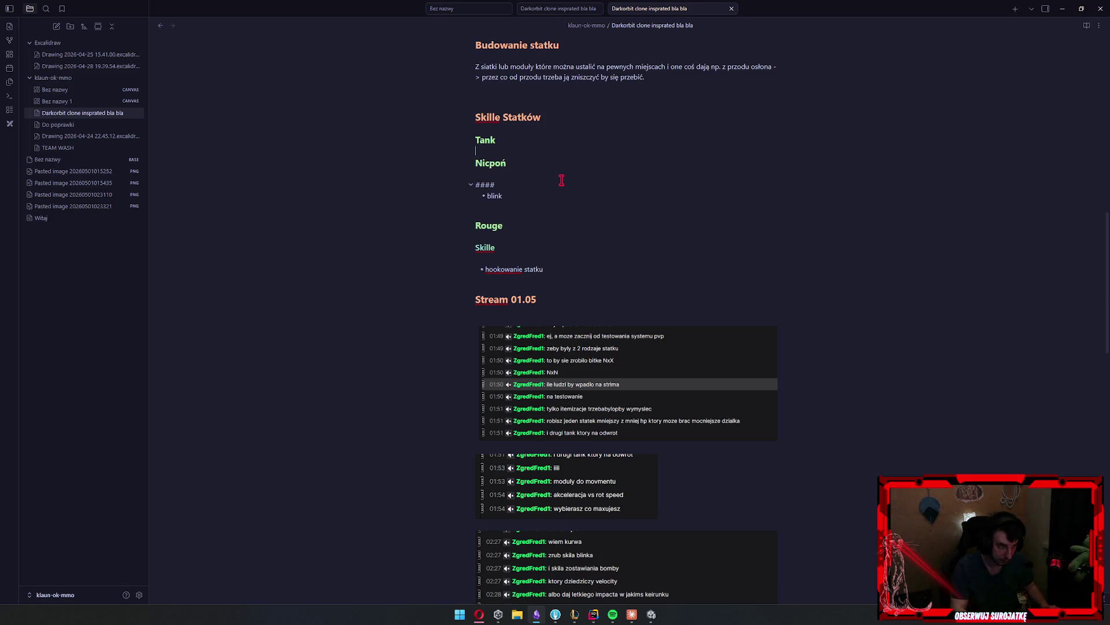
pyautogui.press('Return')
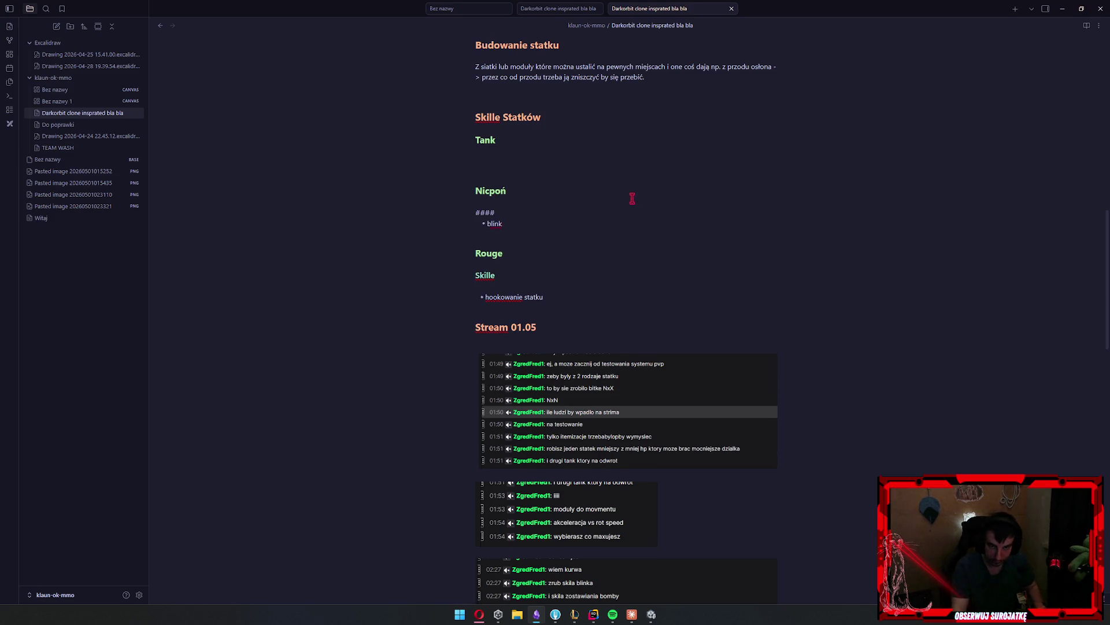
pyautogui.press('Delete')
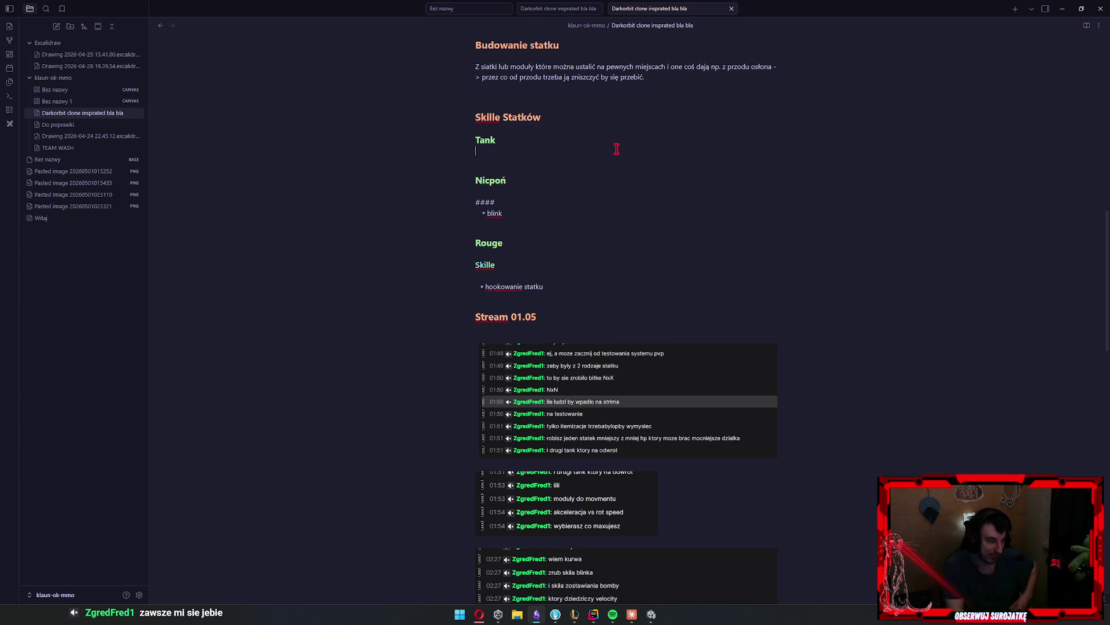
pyautogui.click(520, 202)
pyautogui.write('Skil')
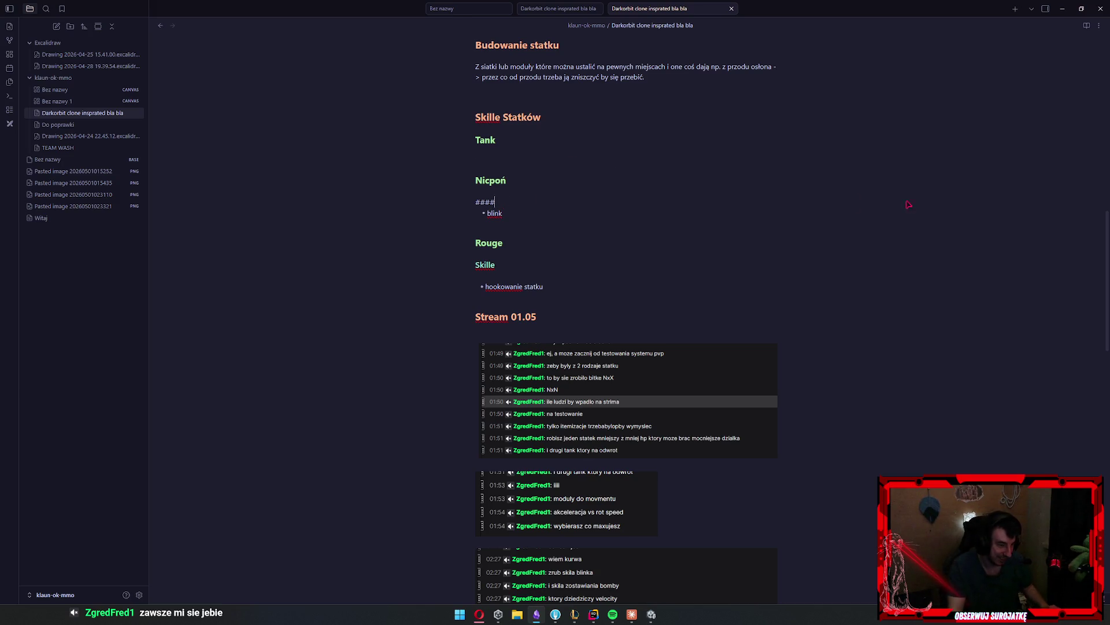
pyautogui.write('le')
pyautogui.press('Down')
pyautogui.press('Up')
pyautogui.press('Up')
pyautogui.press('Up')
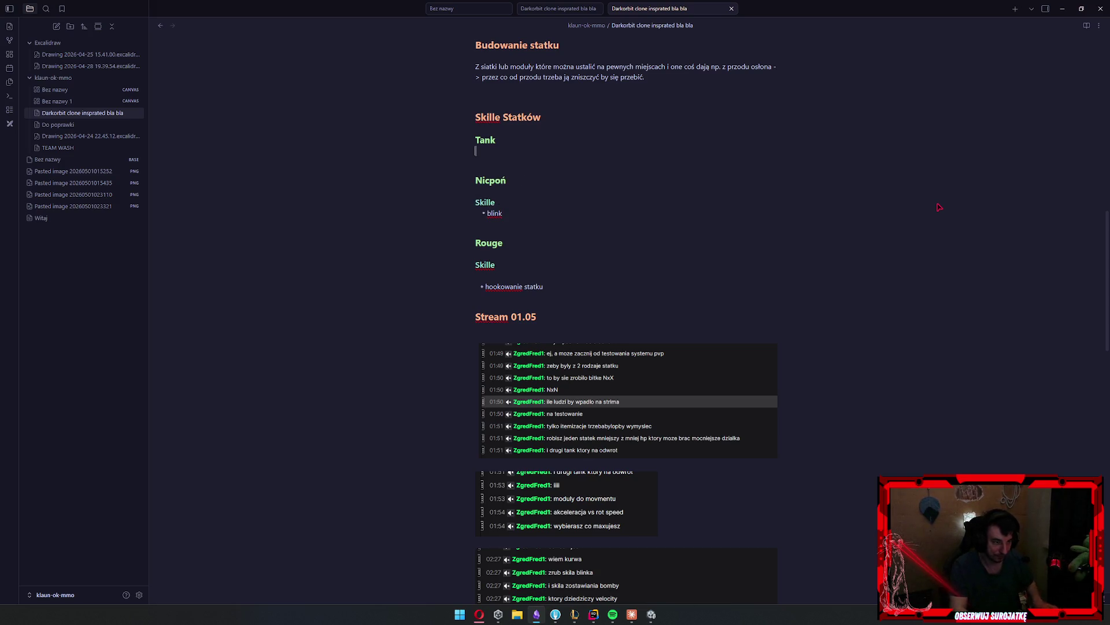
pyautogui.write('###')
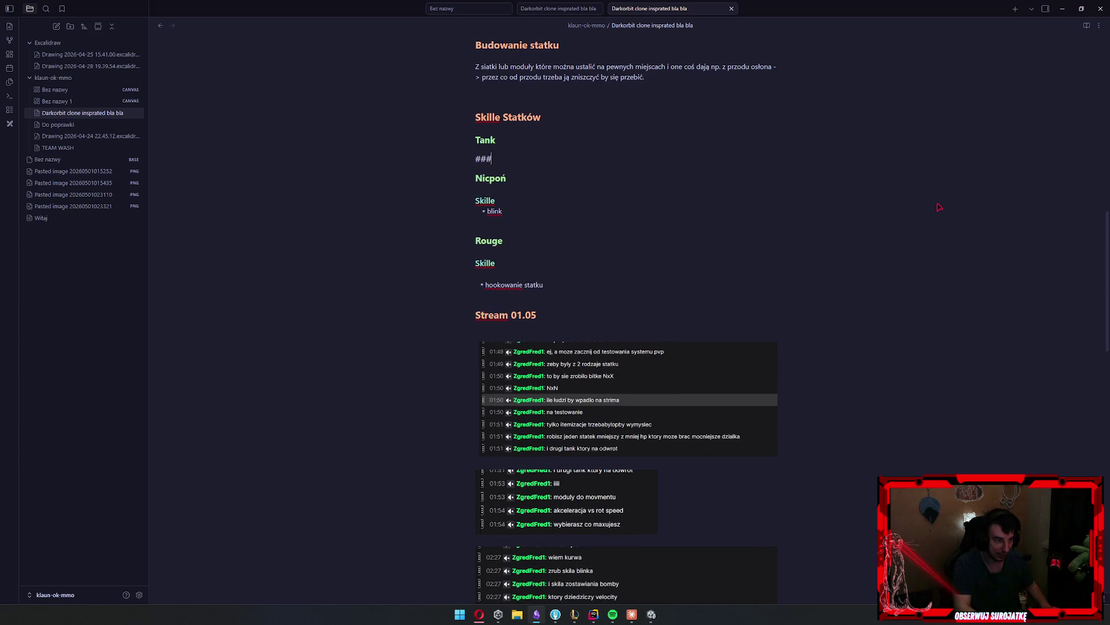
pyautogui.write('# Skille')
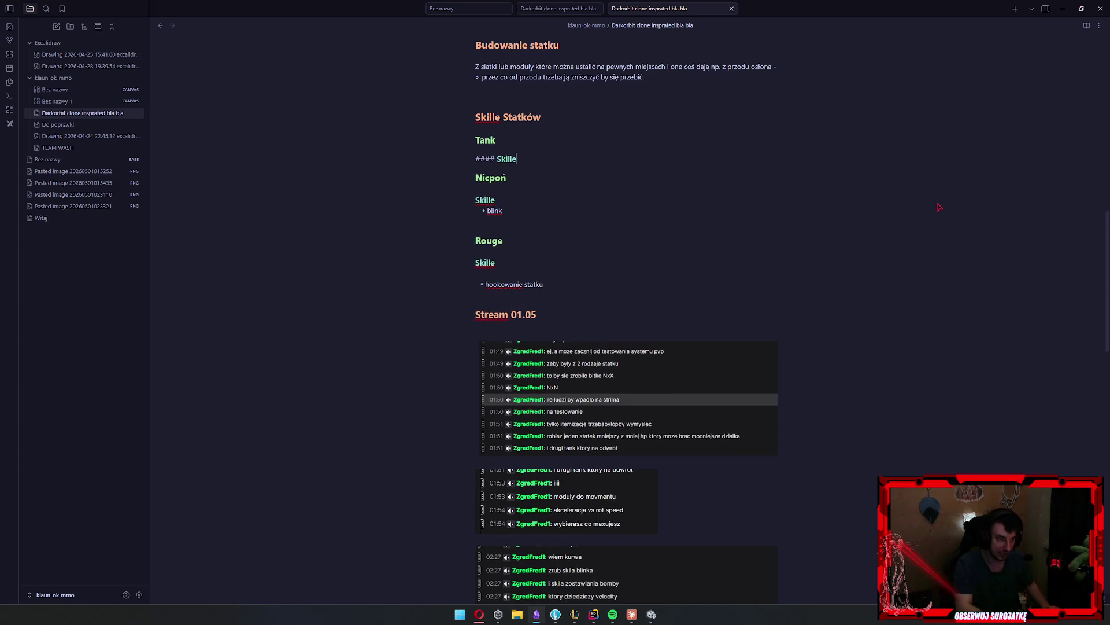
# Start a bullet below Tank's Skille heading
pyautogui.press('Down')
pyautogui.press('Return')
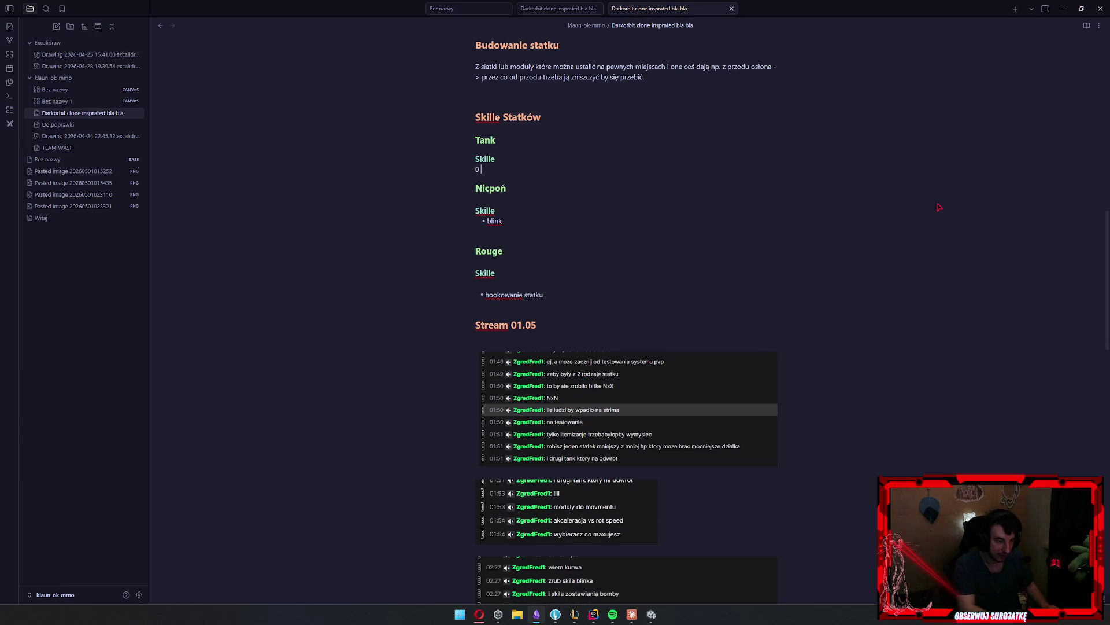
pyautogui.write('-')
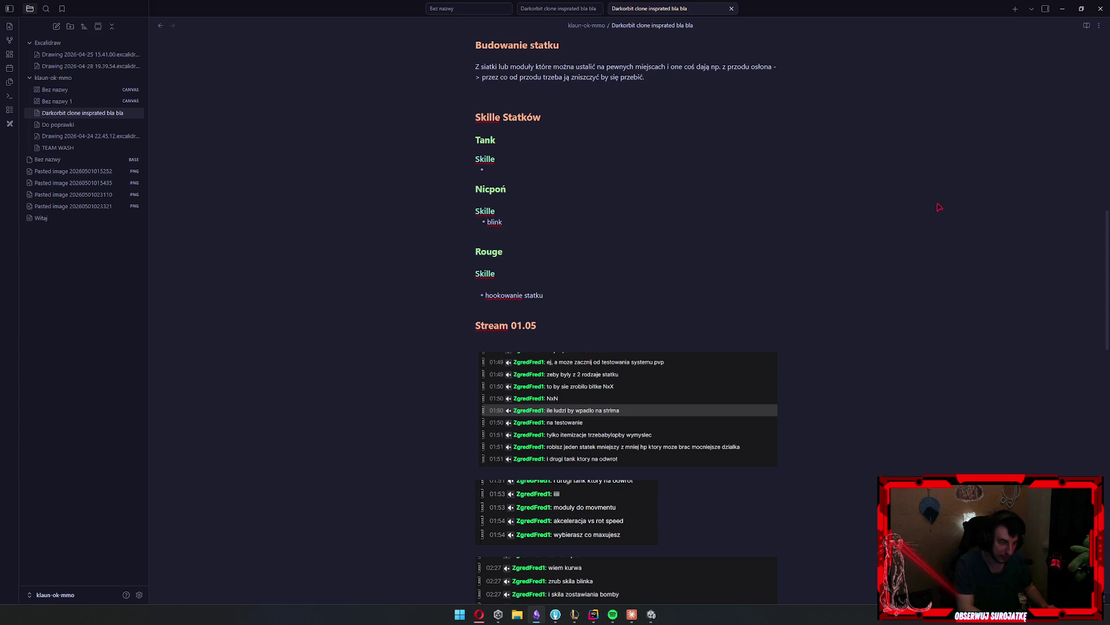
# Keep Tank's Skille line unindented and fill its bullet with 'rzucanie minami'
pyautogui.press('Up')
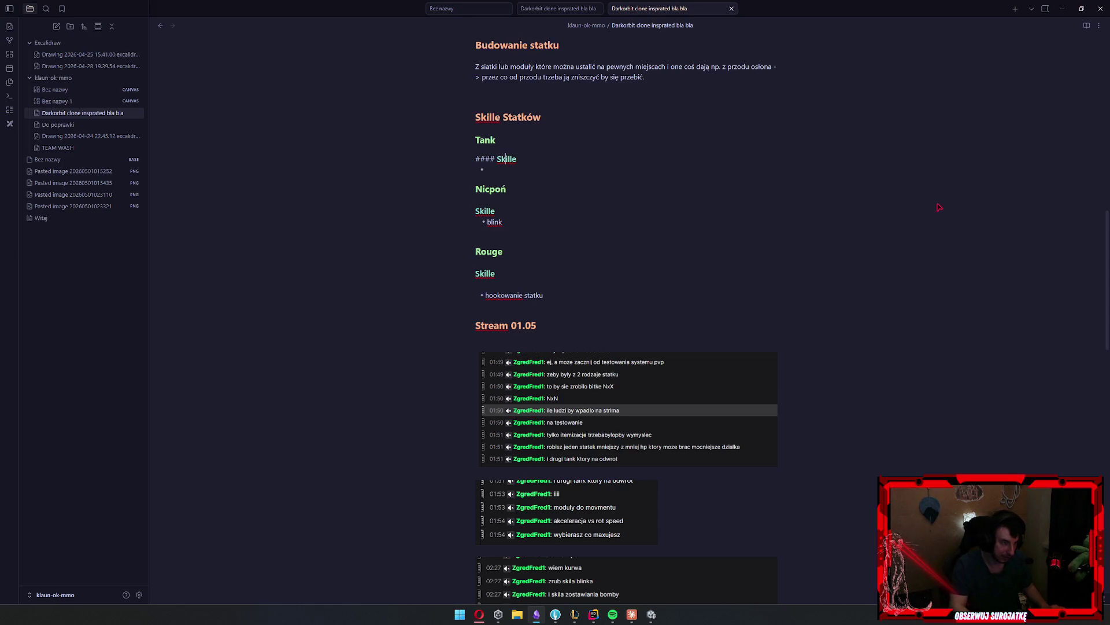
pyautogui.press('Up')
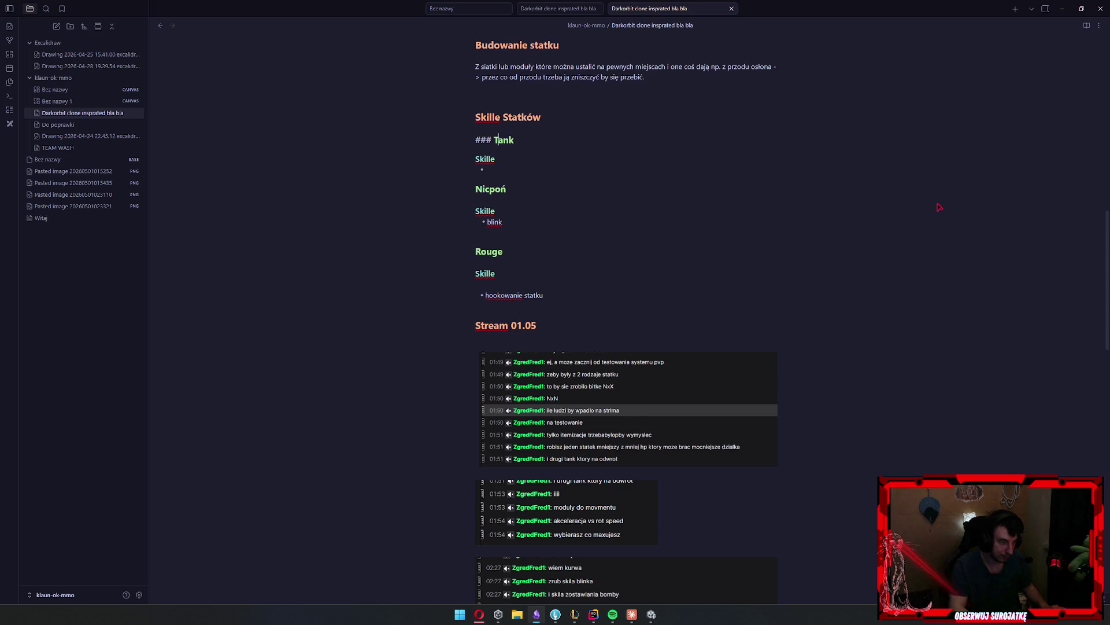
pyautogui.press('Down')
pyautogui.press('Tab')
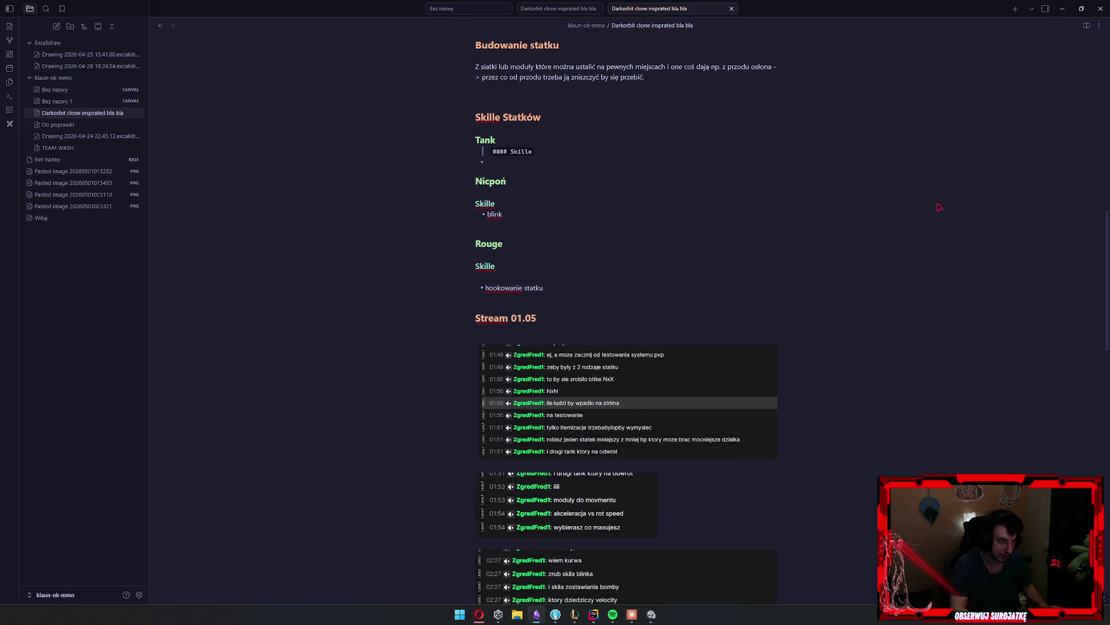
pyautogui.hotkey('shift', 'Tab')
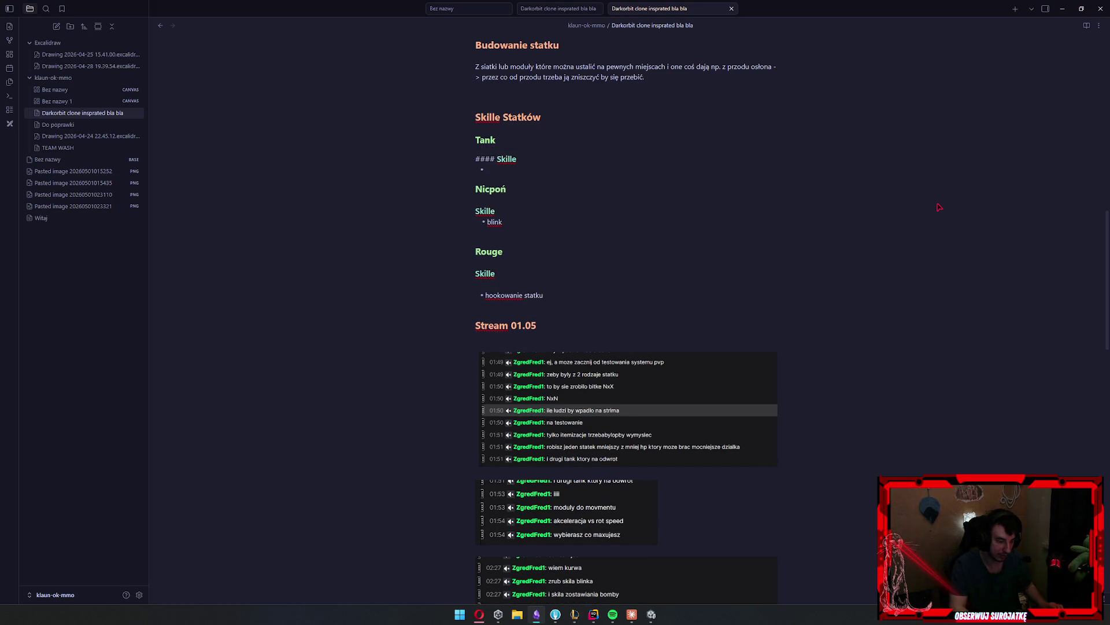
pyautogui.press('Left')
pyautogui.press('Tab')
pyautogui.hotkey('shift', 'Tab')
pyautogui.press('Down')
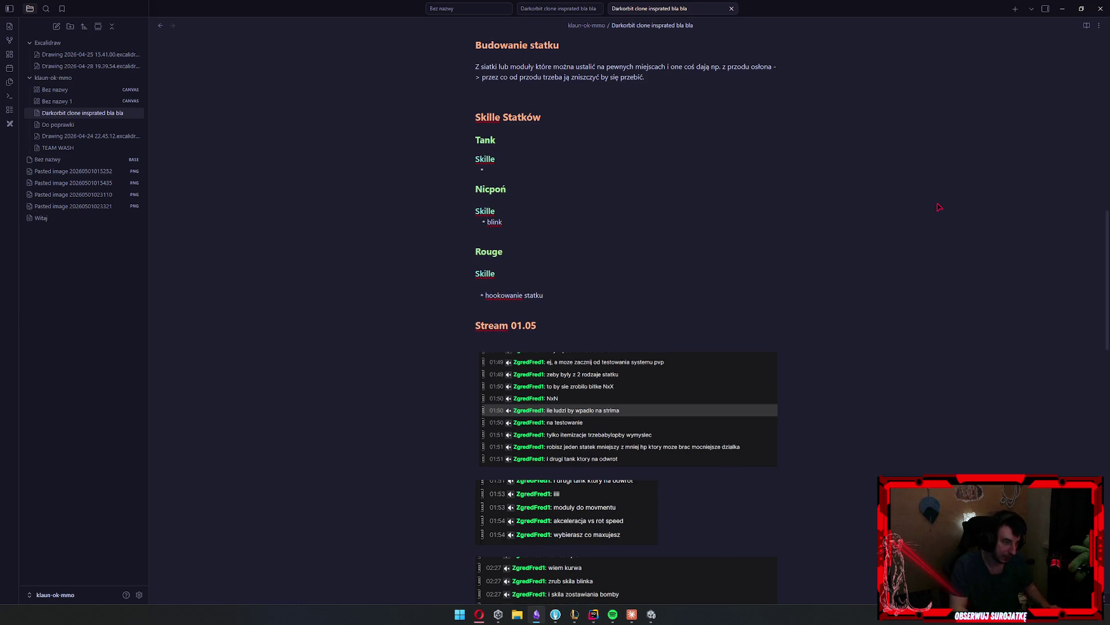
pyautogui.write('rzucanie minami')
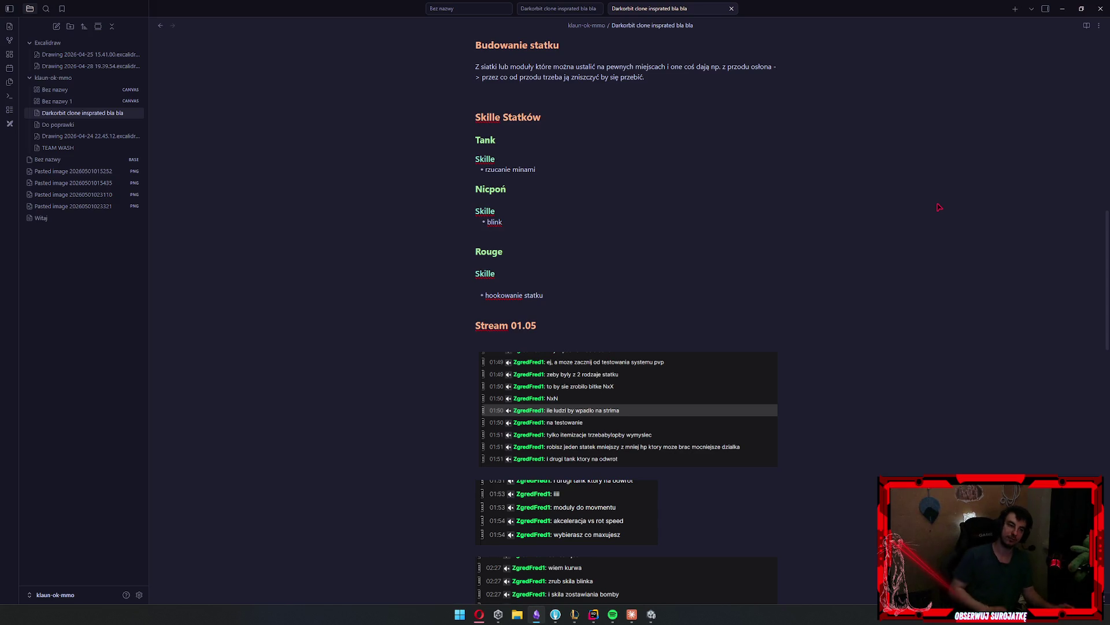
# Change Tank's skill to 'sranie minami', which flies x time then explodes for area dmg
pyautogui.hotkey('shift', 'Home')
pyautogui.write('sranie minami')
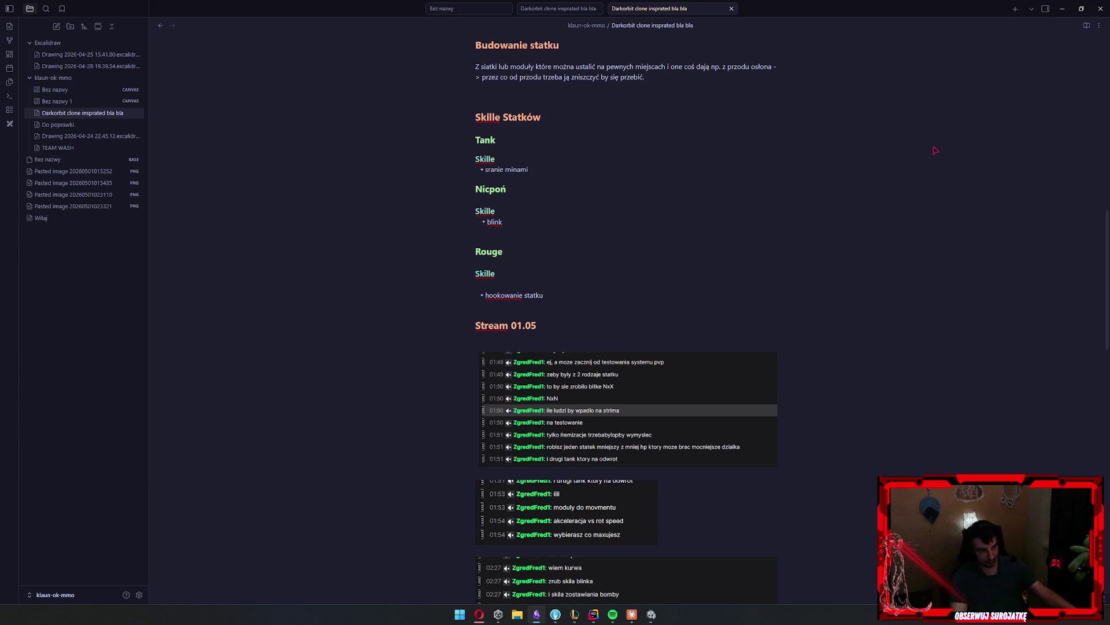
pyautogui.write('- zachowuje velocity ')
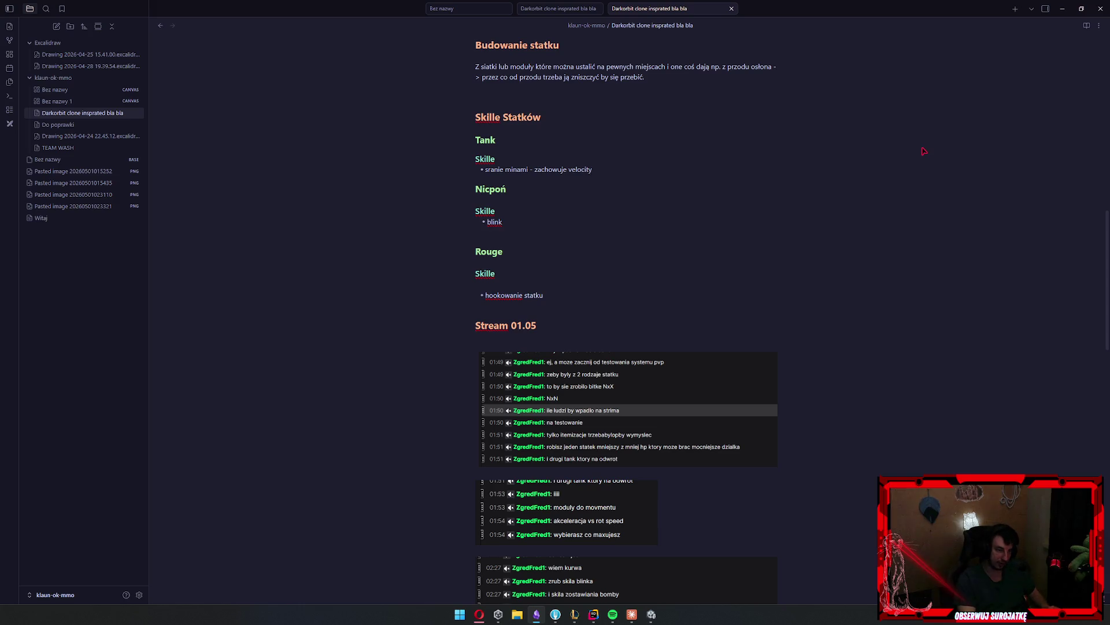
pyautogui.write('-> leci x czas')
pyautogui.write('u, a potem')
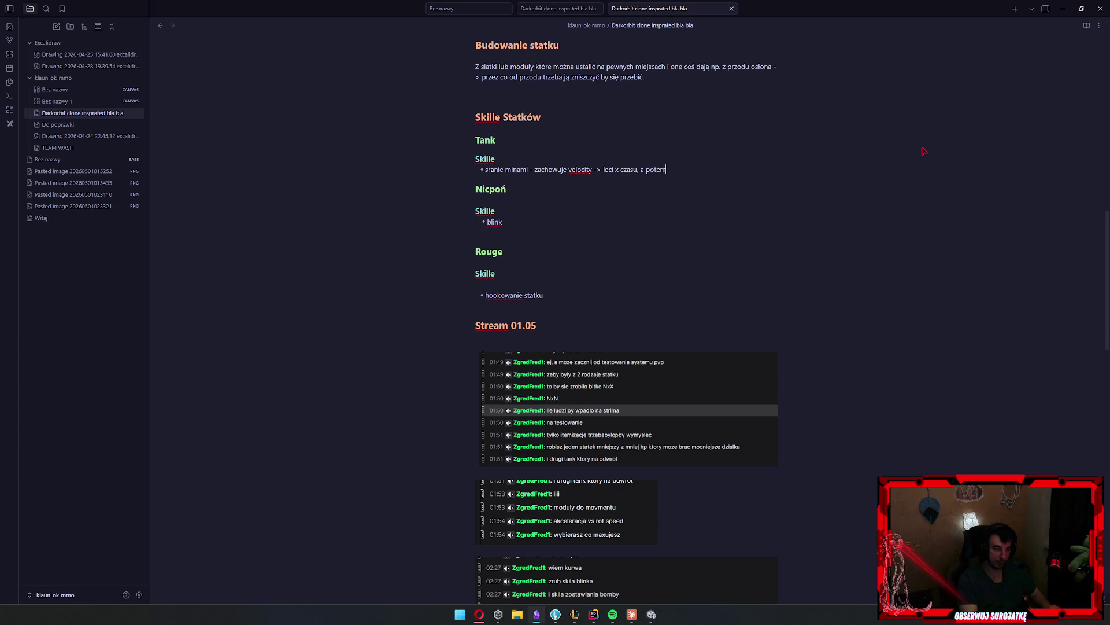
pyautogui.write(' wybucha zadając ')
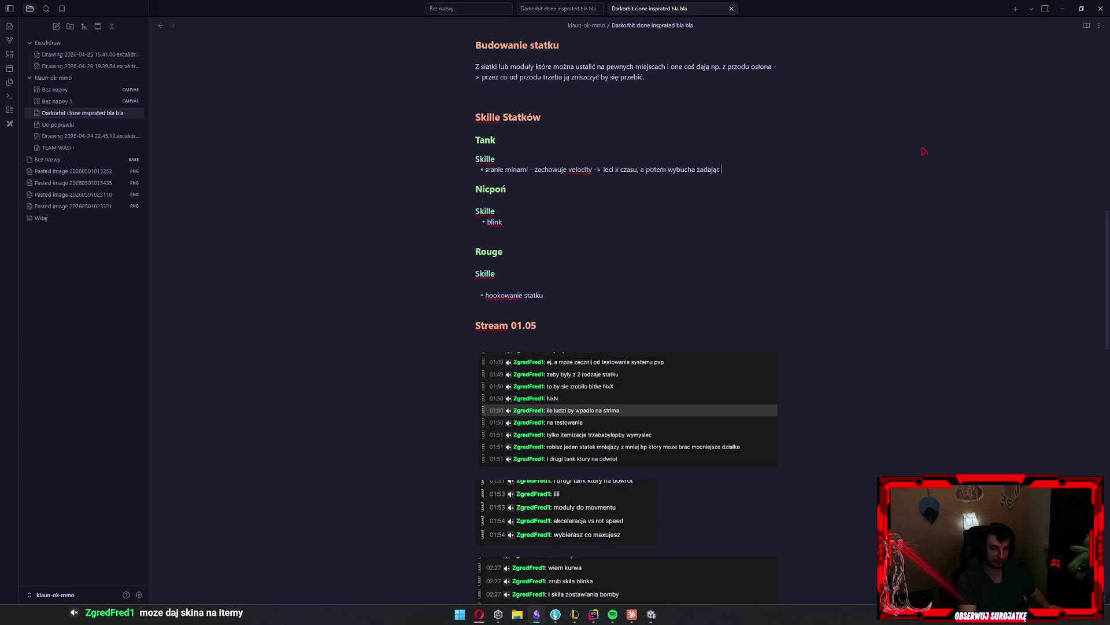
pyautogui.write('dmg na danym obszarze')
# Describe Nicpoń's blink as 'skacze w danym kierunku x range' and add a dash after hookowanie statku
pyautogui.press('Down')
pyautogui.press('Down')
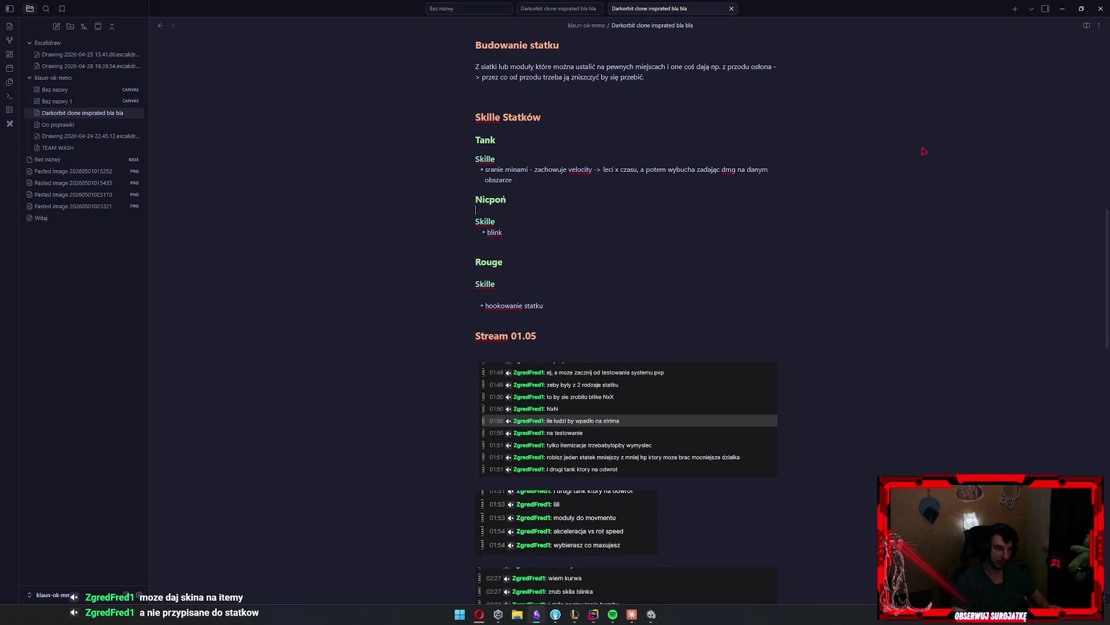
pyautogui.write(' - ')
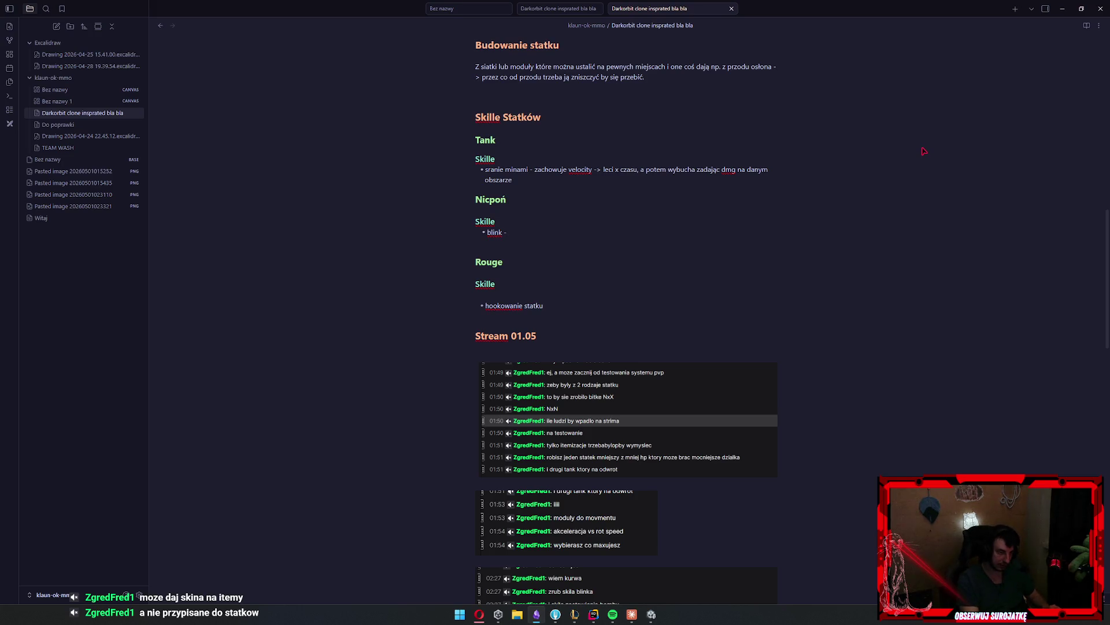
pyautogui.write('skacze w')
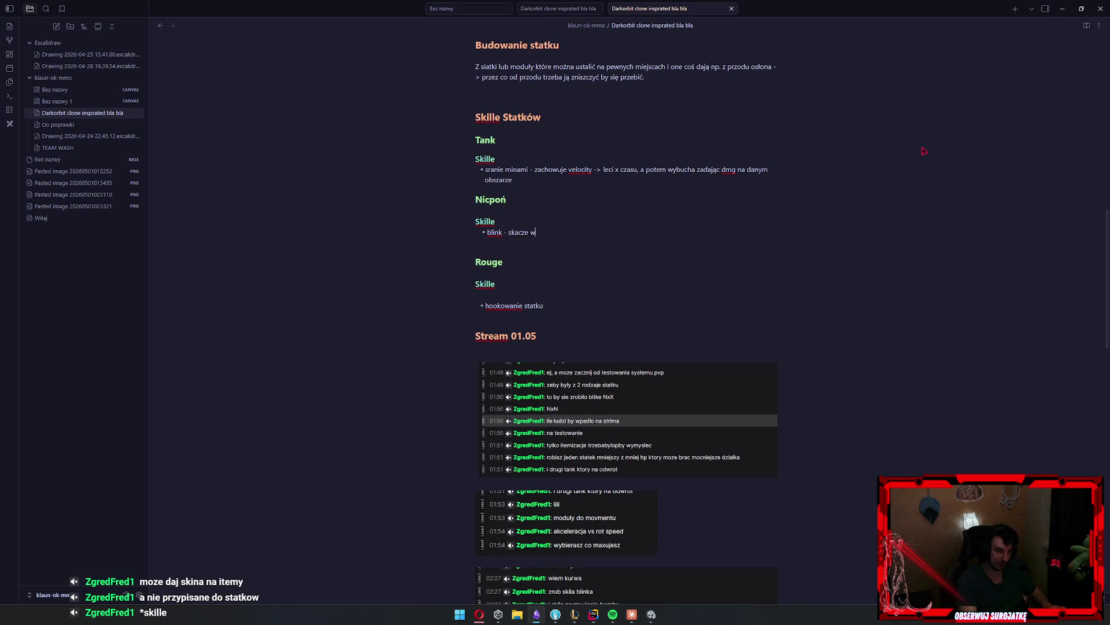
pyautogui.write(' danym ')
pyautogui.write('kierunku')
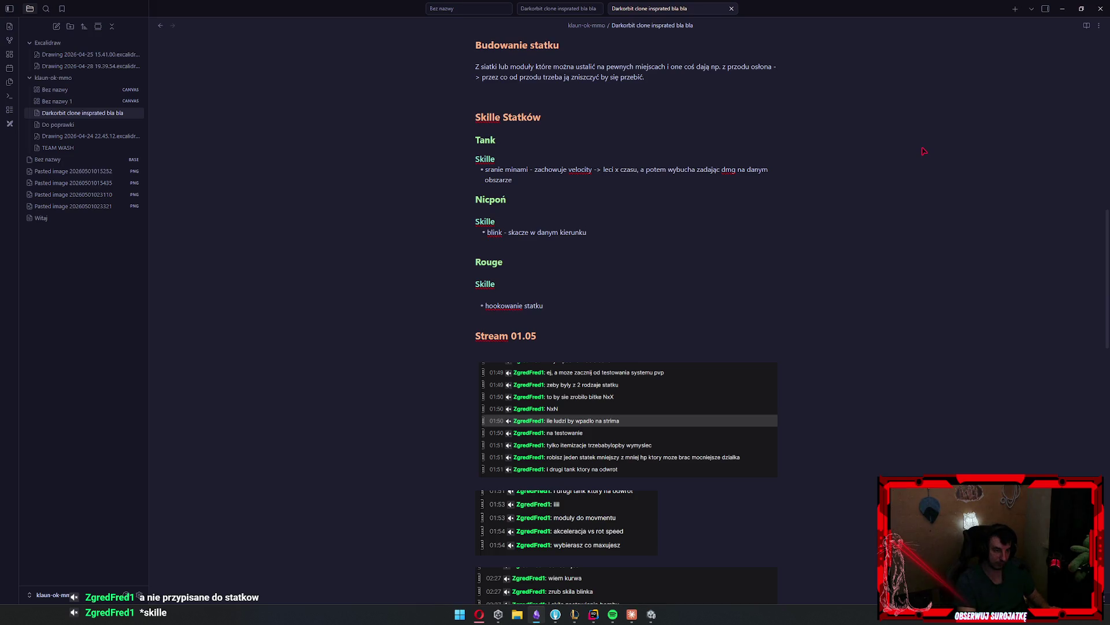
pyautogui.write(' x range')
pyautogui.press('Down')
pyautogui.press('Down')
pyautogui.press('Down')
pyautogui.press('Down')
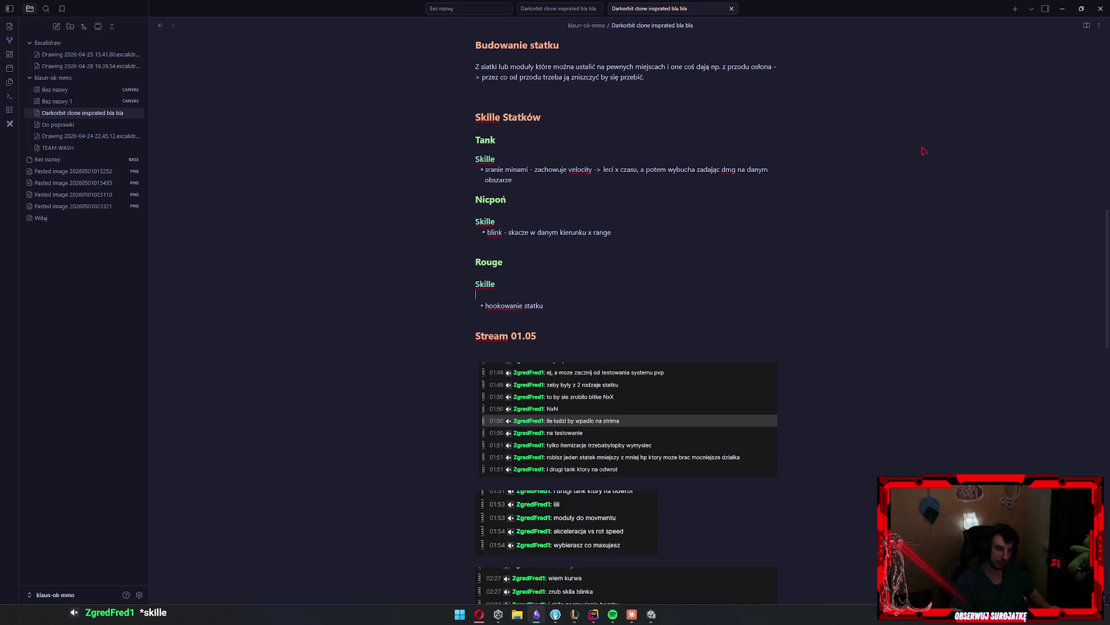
pyautogui.write(' -')
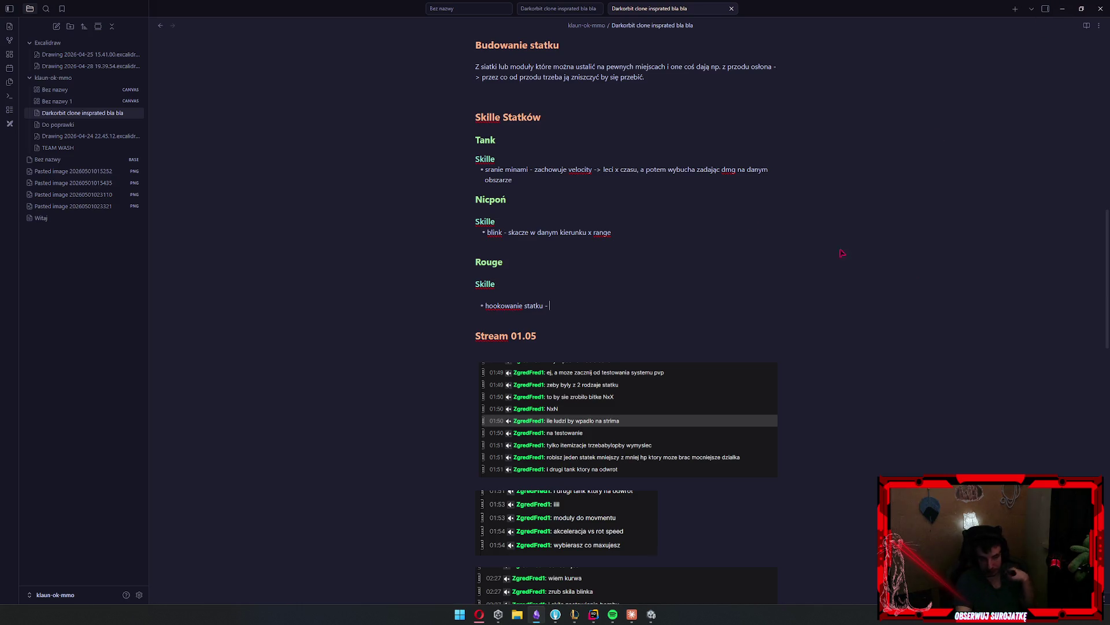
# Explain Rouge's hooking as 'odczepia się pod dany statek zachowujac badzo bliski dystans'
pyautogui.scroll(-2, 739, 263)
pyautogui.scroll(-3, 759, 279)
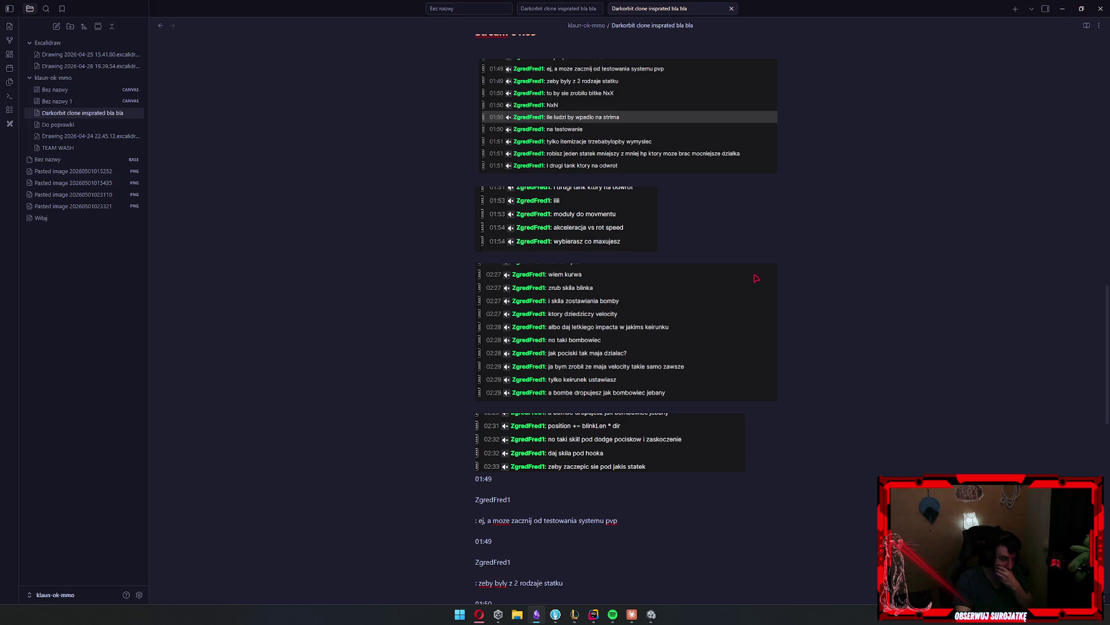
pyautogui.scroll(8, 756, 278)
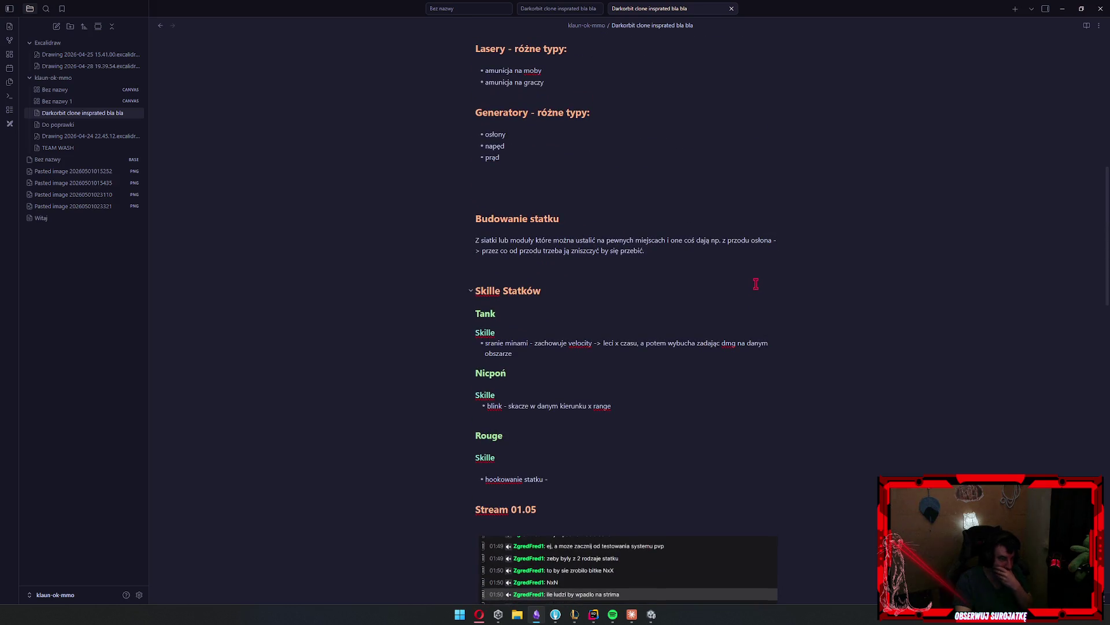
pyautogui.write('podczepia się ')
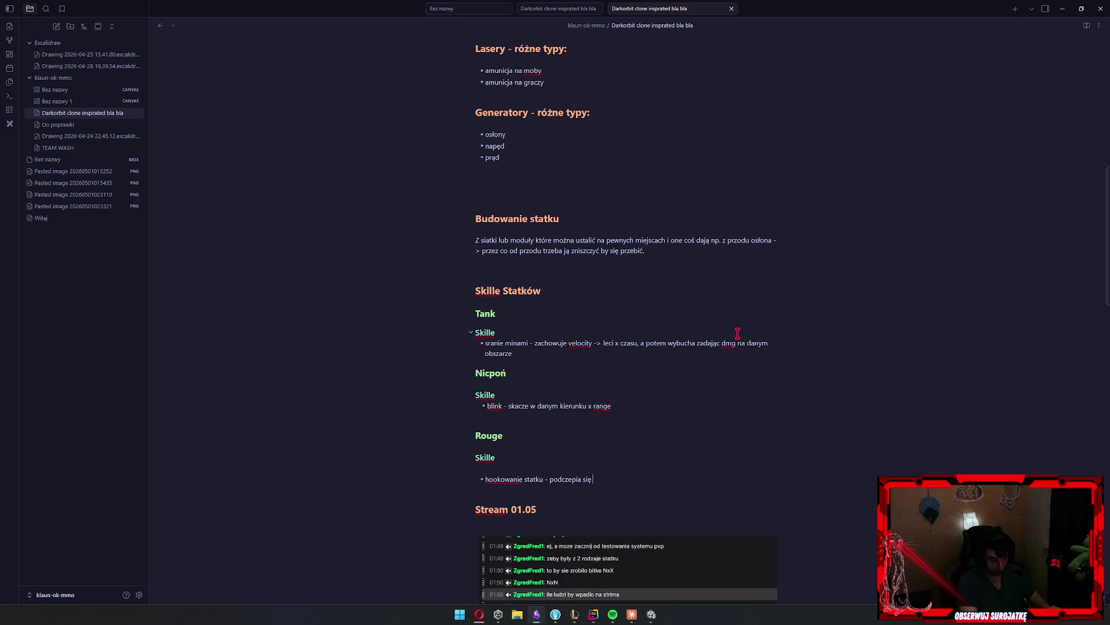
pyautogui.write('pod dany statek')
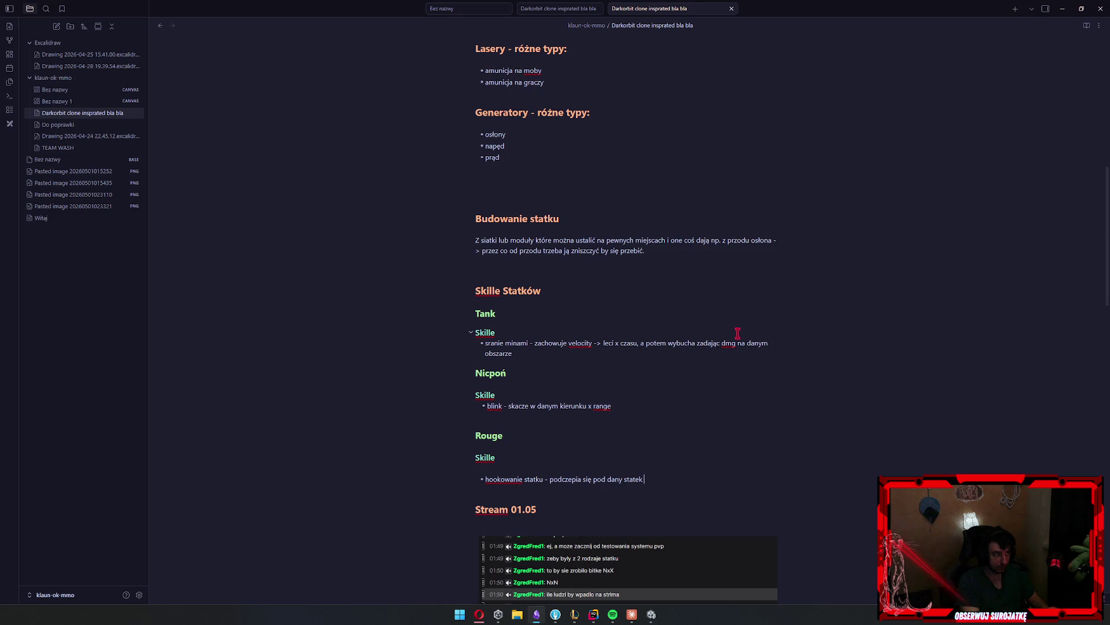
pyautogui.write('zachowuja')
pyautogui.write('c bardzo bliski dystans')
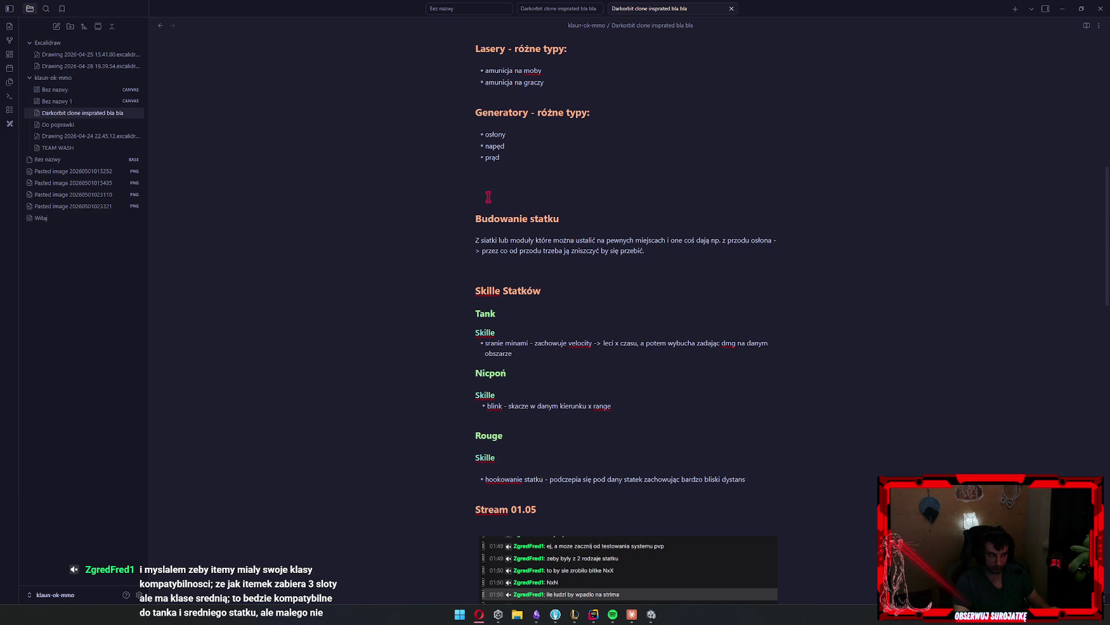
# Paste the game inventory screenshot on a new line at the end of the note
pyautogui.scroll(-20, 625, 233)
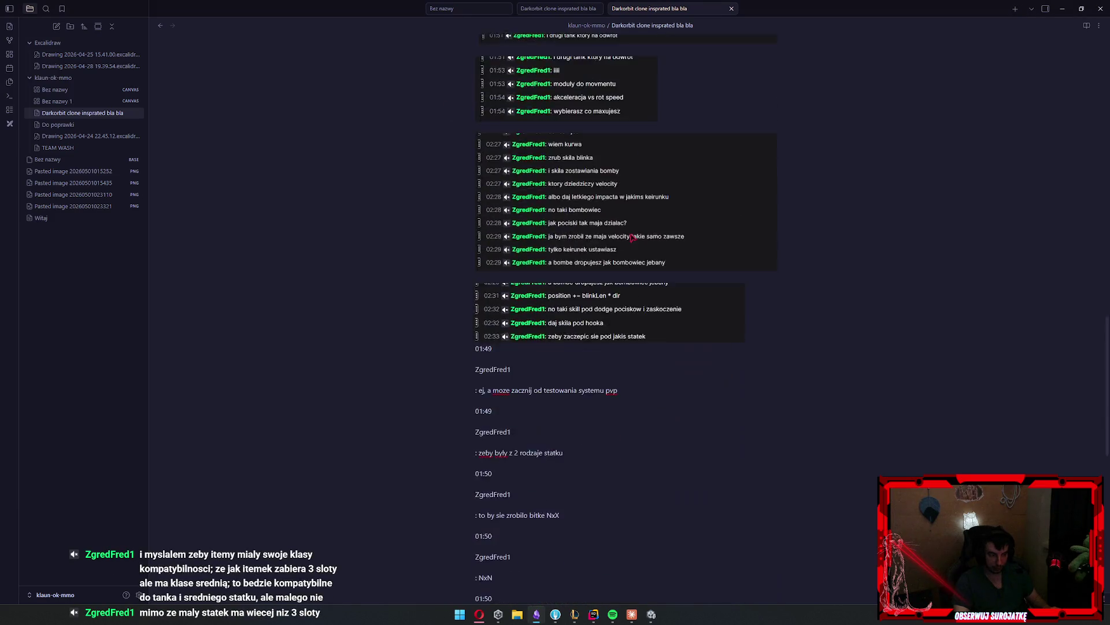
pyautogui.press('Return')
pyautogui.hotkey('ctrl', 'v')
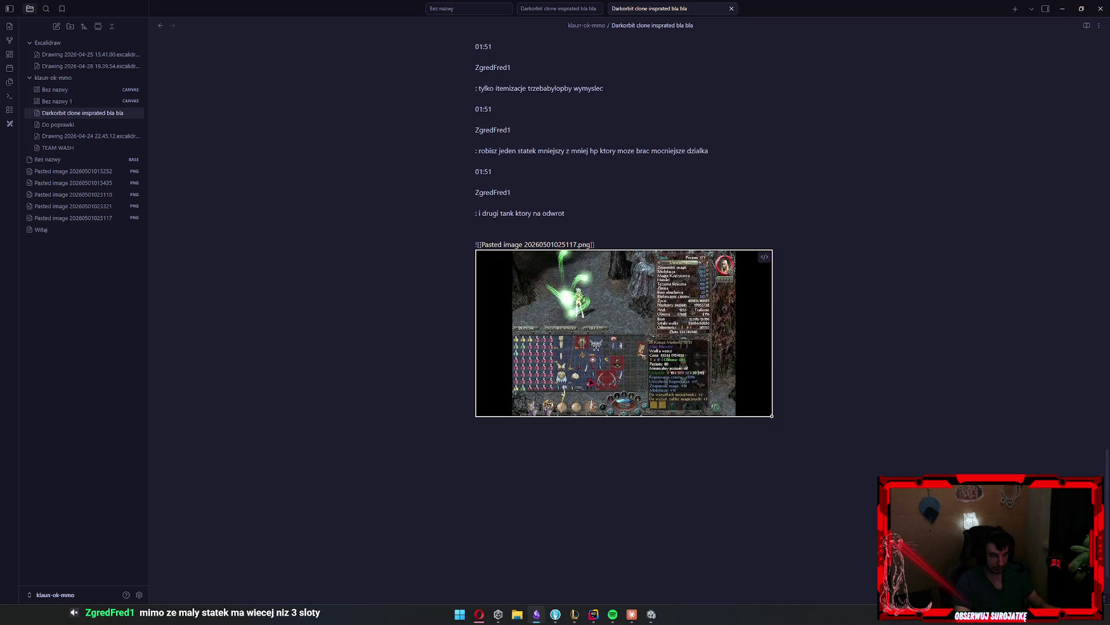
pyautogui.scroll(3, 163, 99)
pyautogui.scroll(-3, 162, 99)
pyautogui.click(53, 78)
# Paste the inventory screenshot onto Drawing 2026-04-28 19.39.54 and zoom into its item grid
pyautogui.click(87, 66)
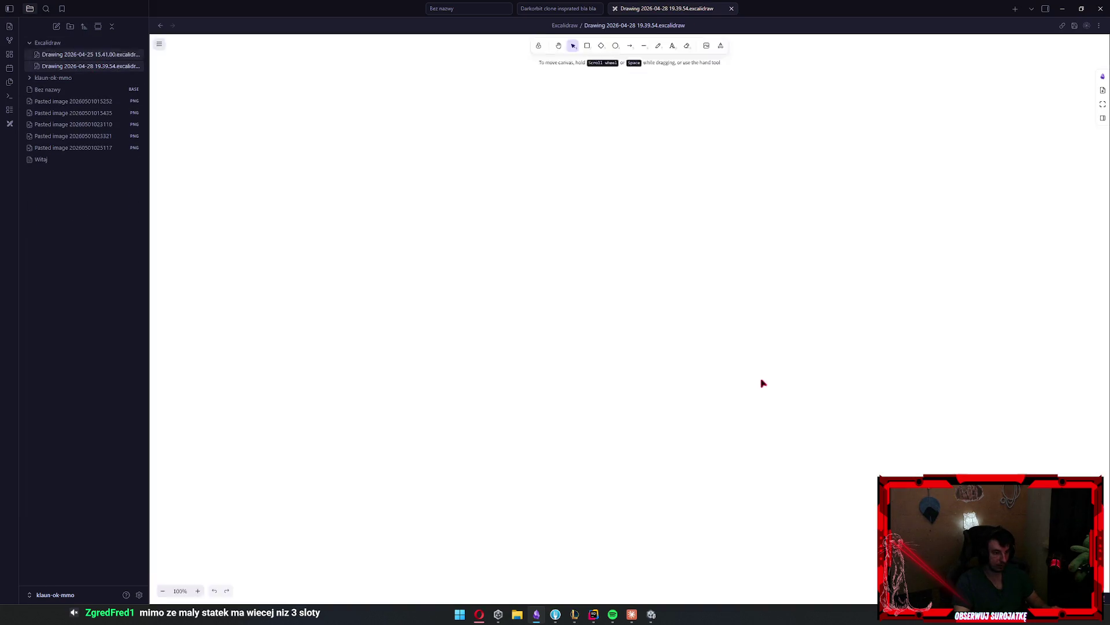
pyautogui.hotkey('ctrl', 'v')
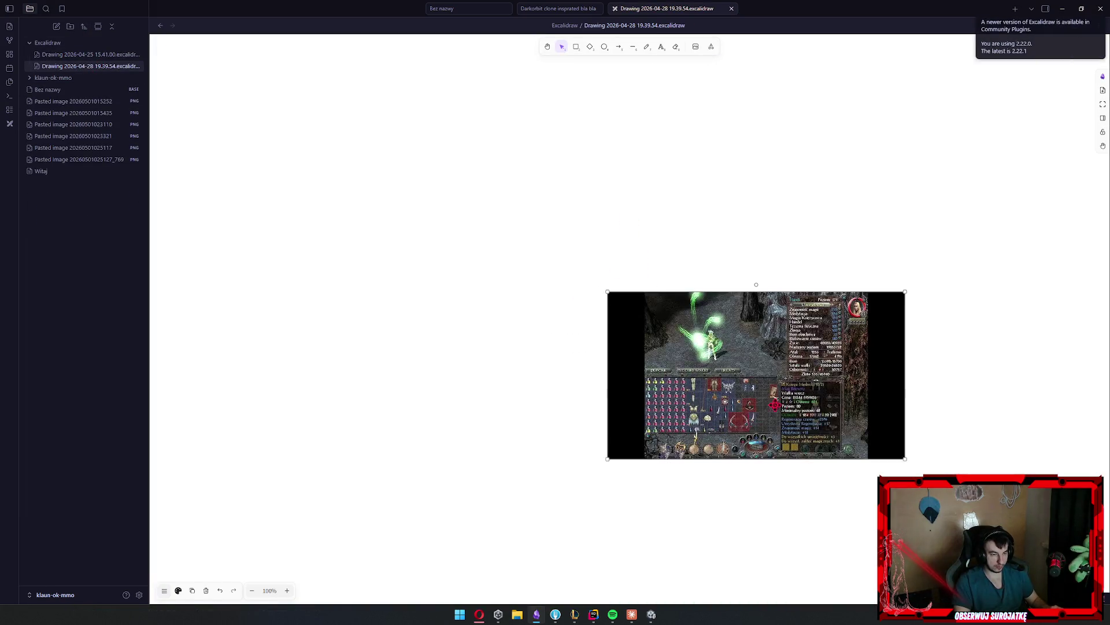
pyautogui.scroll(5, 776, 406)
pyautogui.scroll(5, 727, 415)
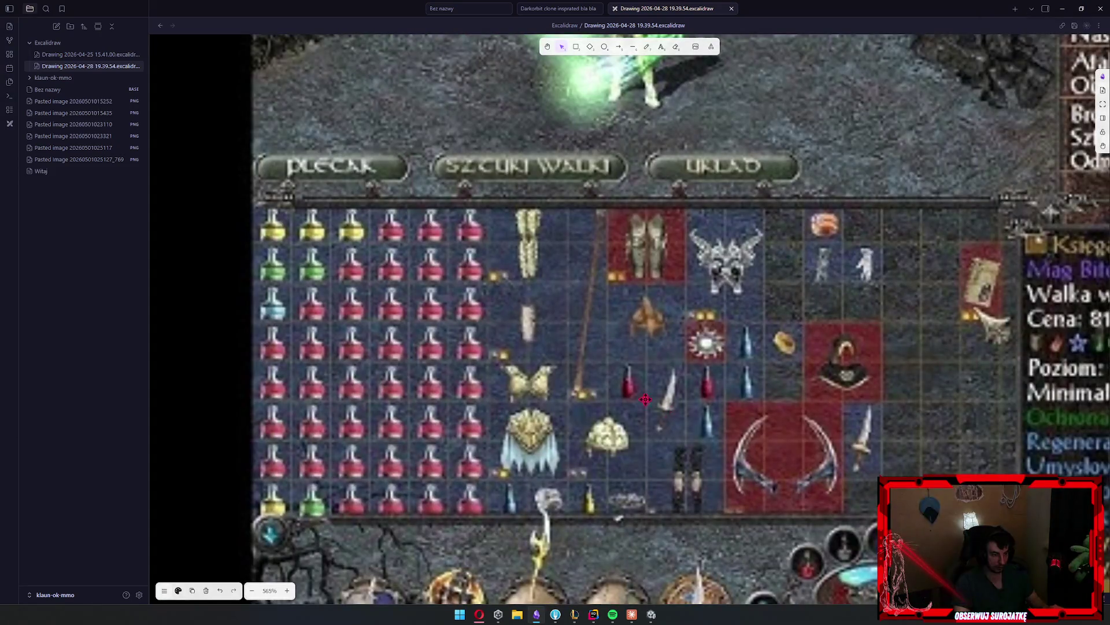
pyautogui.scroll(4, 613, 346)
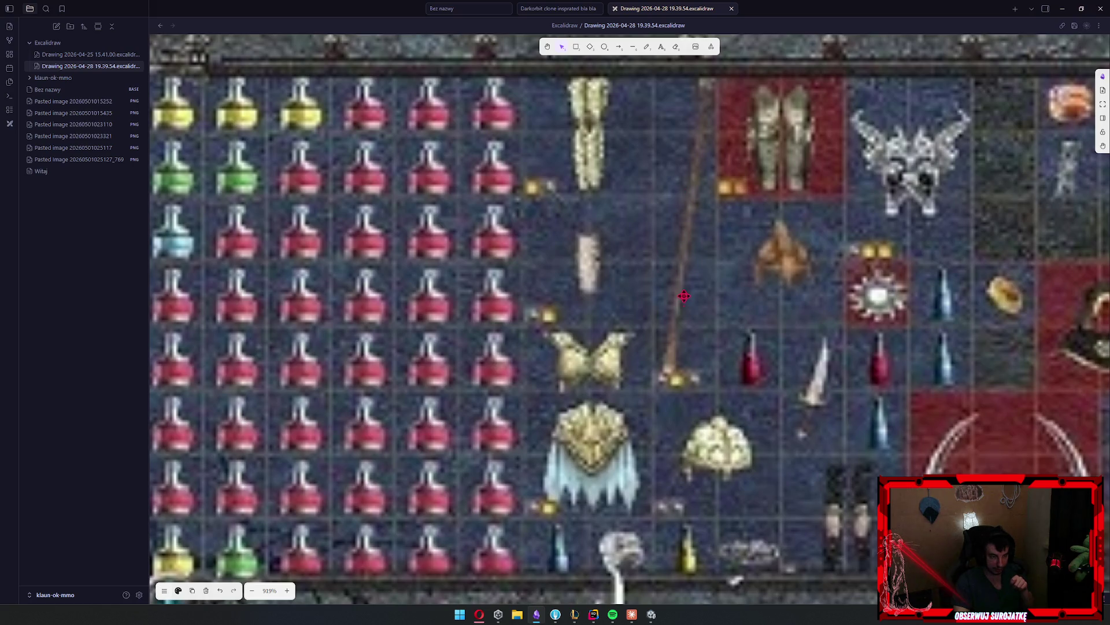
pyautogui.rightClick(683, 327)
pyautogui.scroll(-1, 578, 405)
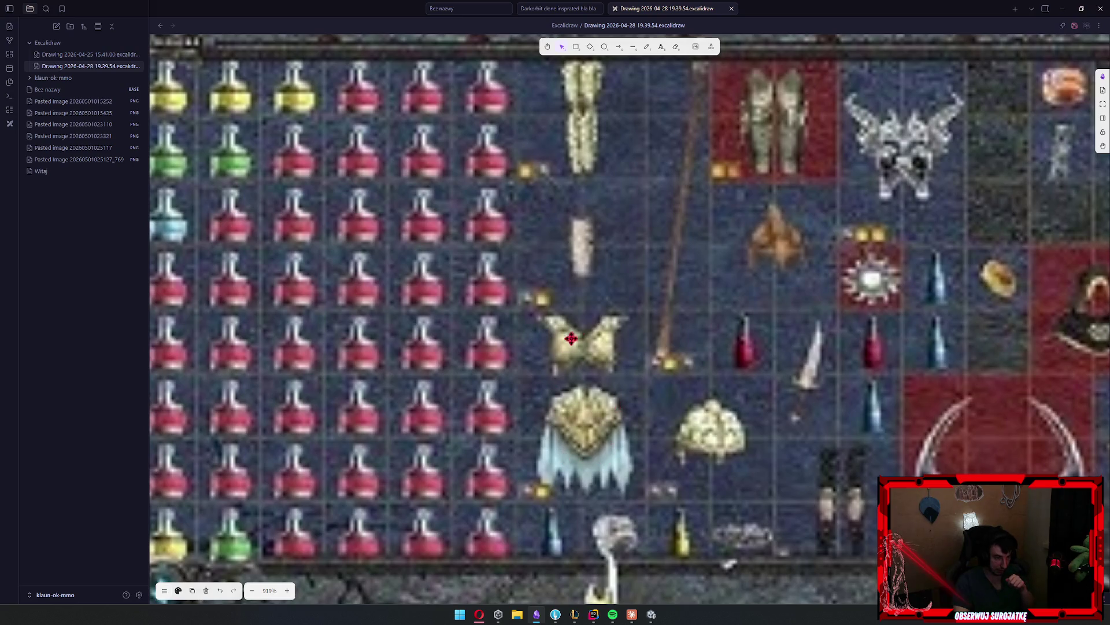
pyautogui.scroll(1, 616, 393)
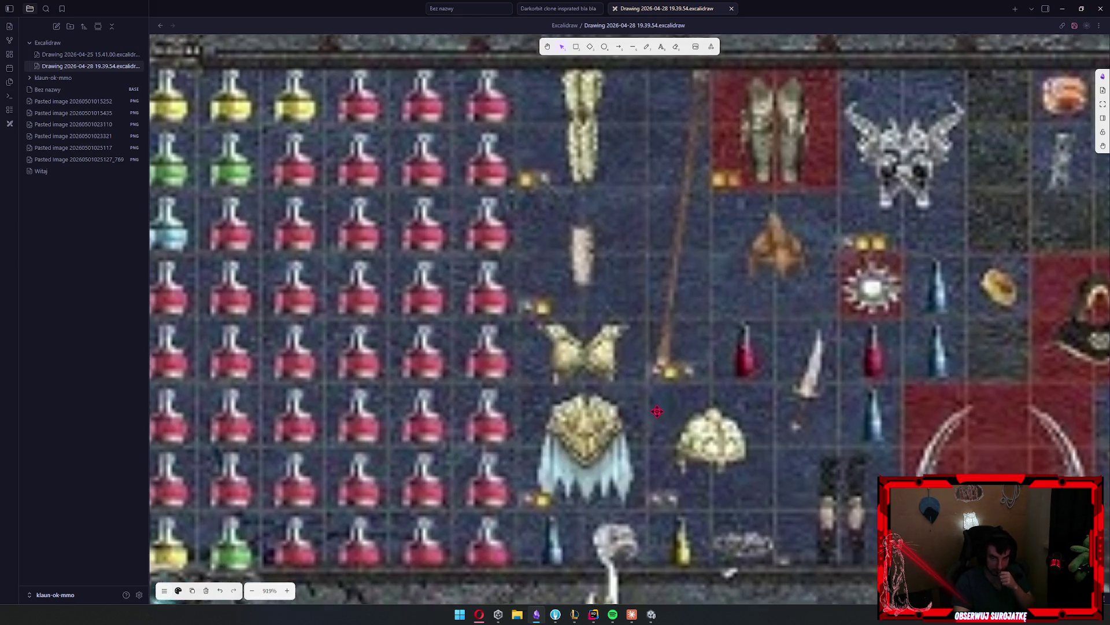
pyautogui.scroll(-1, 623, 428)
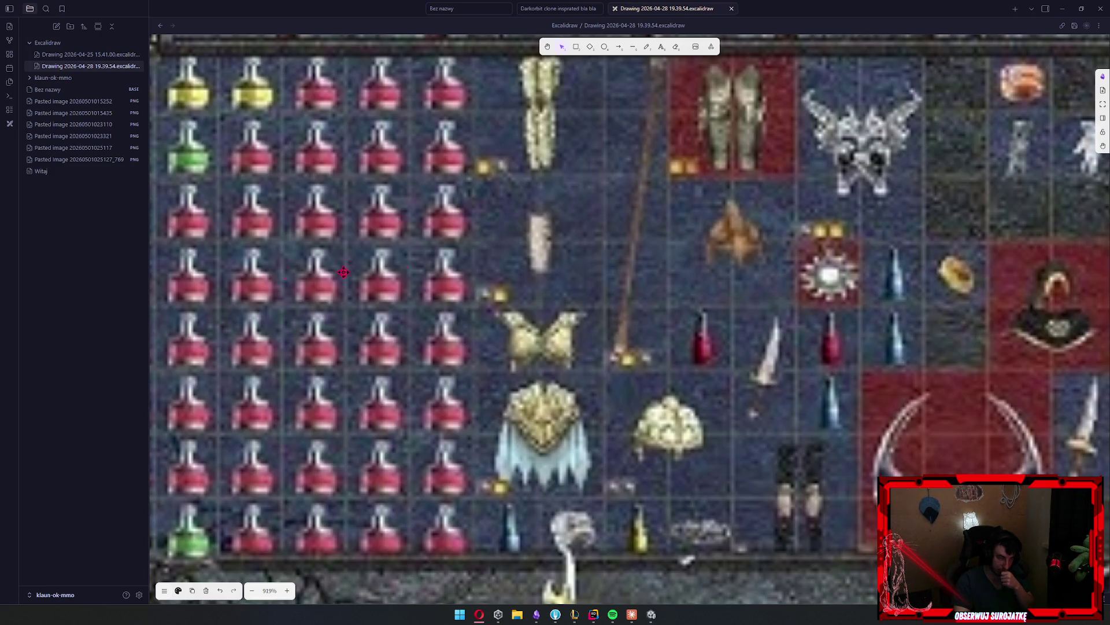
pyautogui.click(87, 54)
# Browse the vault files in the klaun-ok-mmo folder and open the Darkorbit clone inspirated bla bla note
pyautogui.click(48, 89)
pyautogui.click(78, 112)
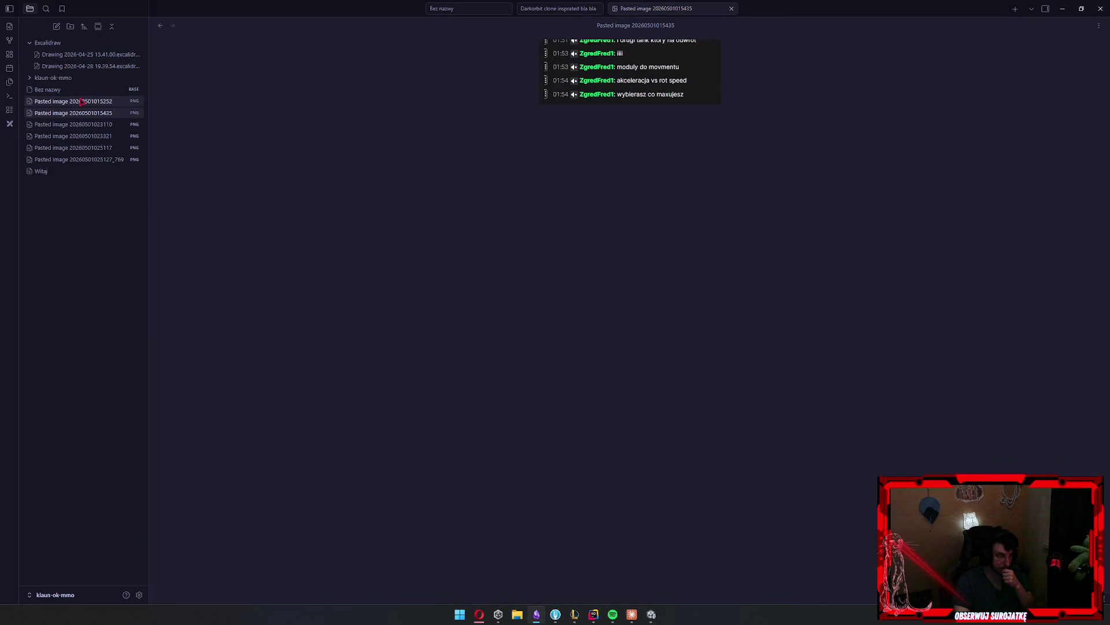
pyautogui.click(55, 160)
pyautogui.click(50, 172)
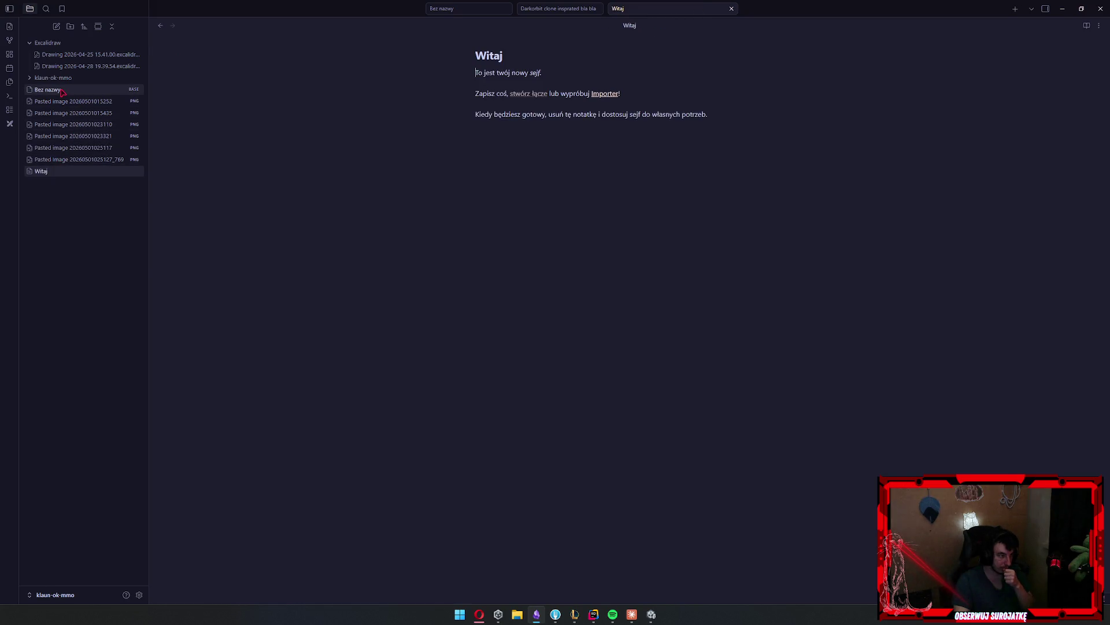
pyautogui.click(50, 90)
pyautogui.click(65, 79)
pyautogui.click(58, 90)
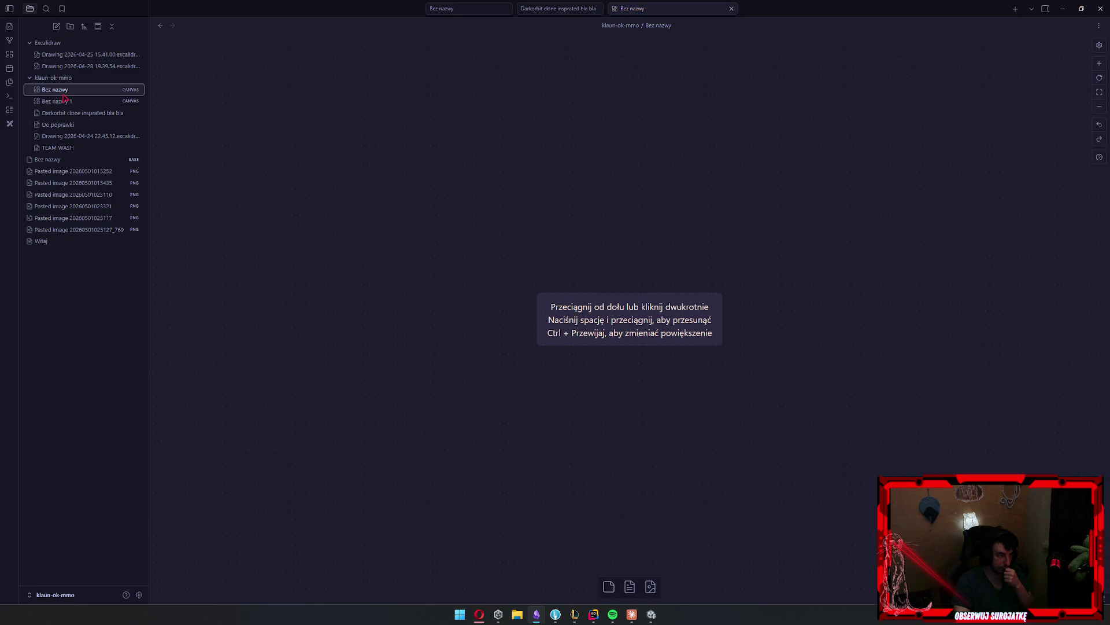
pyautogui.click(56, 102)
pyautogui.click(81, 113)
# Replace the selected plain-text chat log with chat screenshots and add blank lines above the game screenshot
pyautogui.scroll(-20, 523, 346)
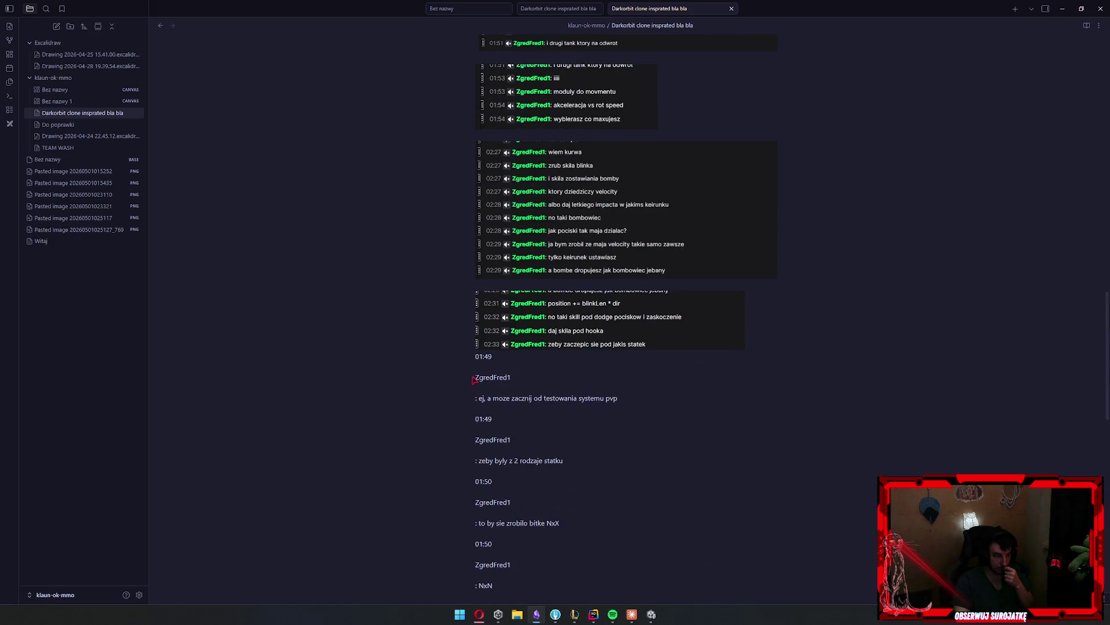
pyautogui.scroll(-5, 477, 359)
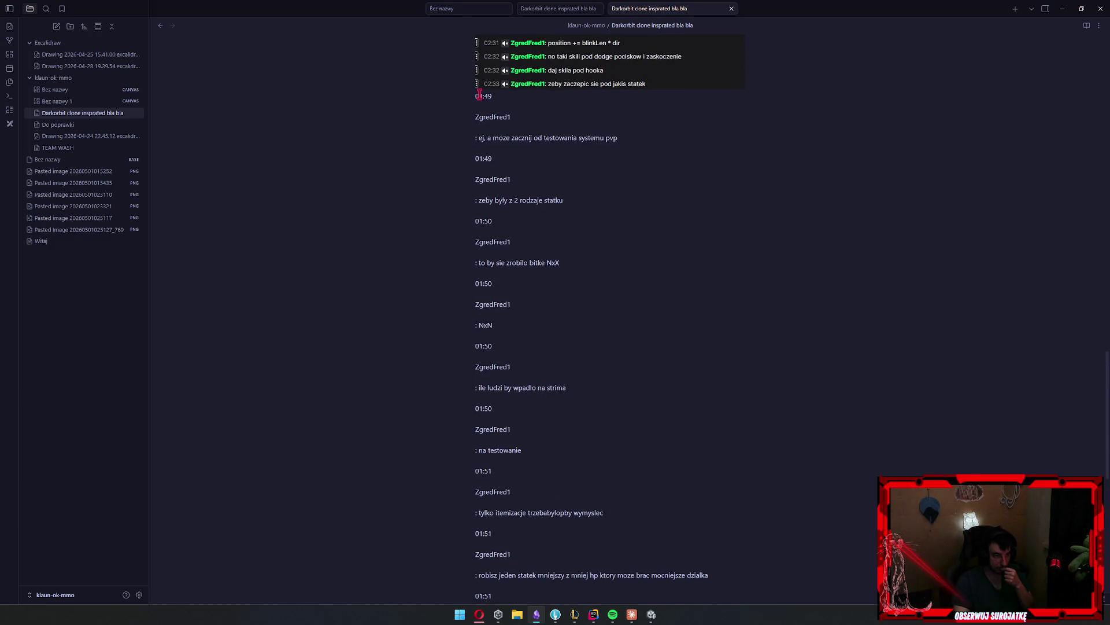
pyautogui.moveTo(476, 96)
pyautogui.mouseDown()
pyautogui.moveTo(607, 596)
pyautogui.moveTo(694, 578)
pyautogui.moveTo(729, 258)
pyautogui.moveTo(655, 267)
pyautogui.mouseUp()
pyautogui.hotkey('ctrl', 'z')
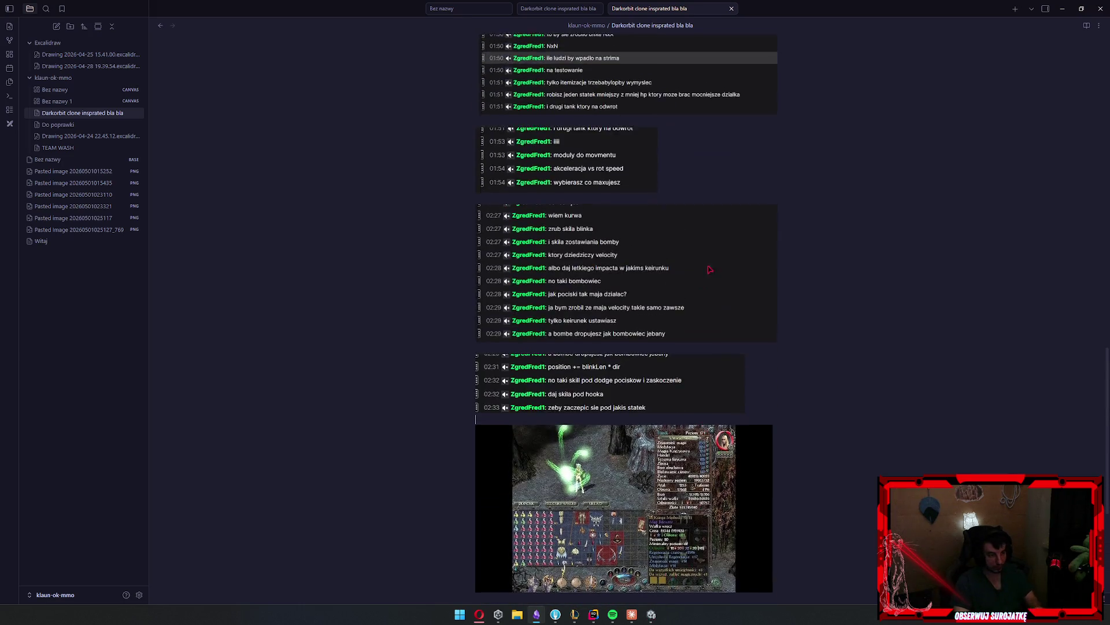
pyautogui.press('Return')
pyautogui.press('Return')
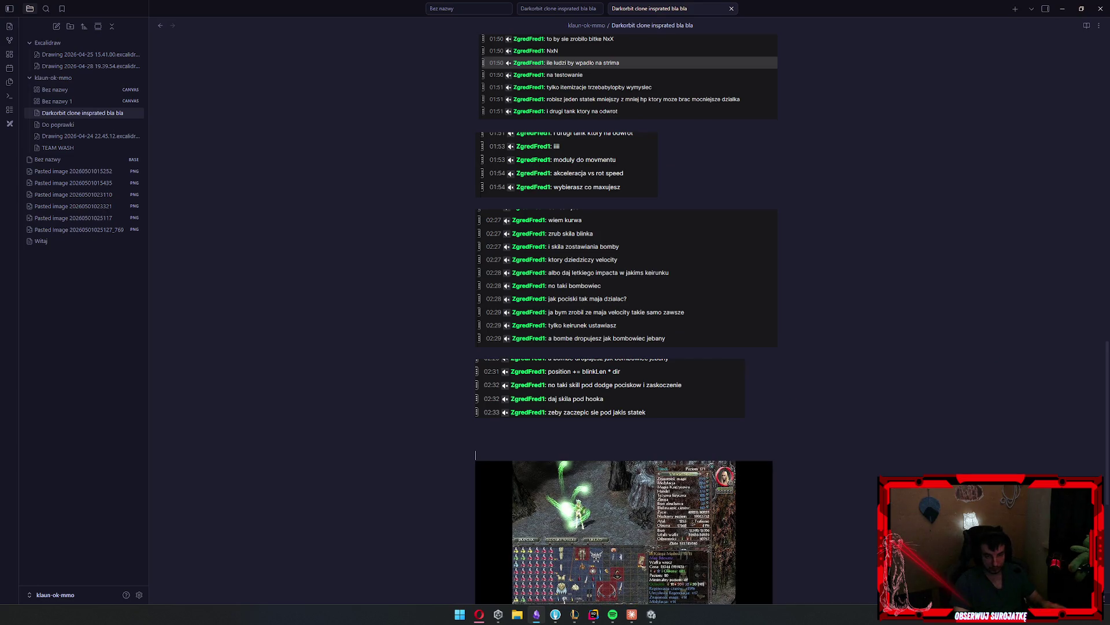
pyautogui.press('super+shift+s')
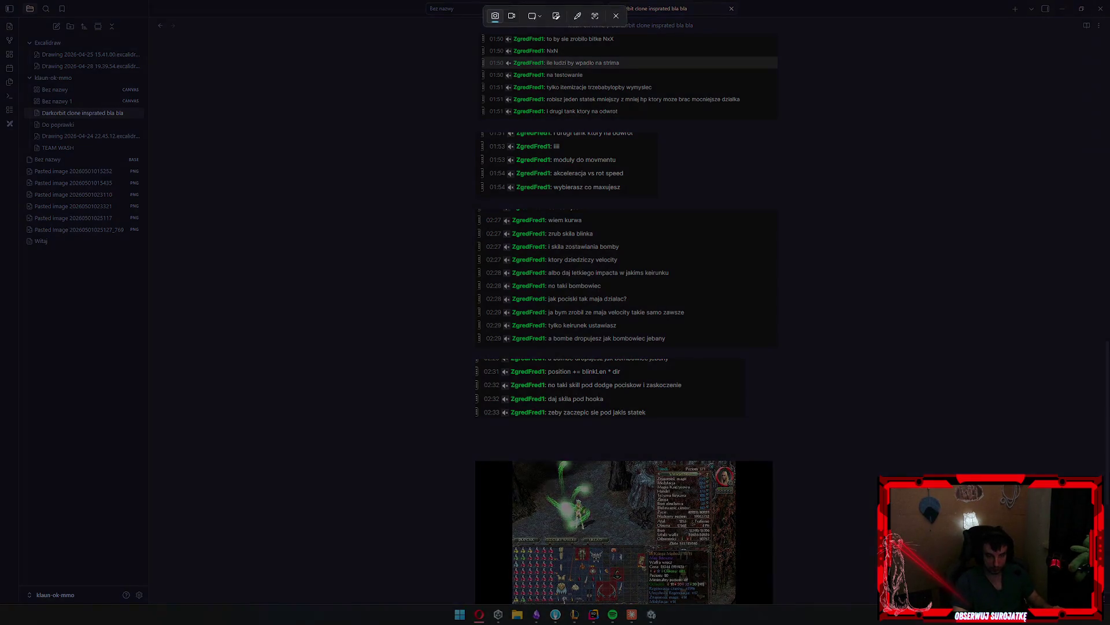
pyautogui.click(933, 318)
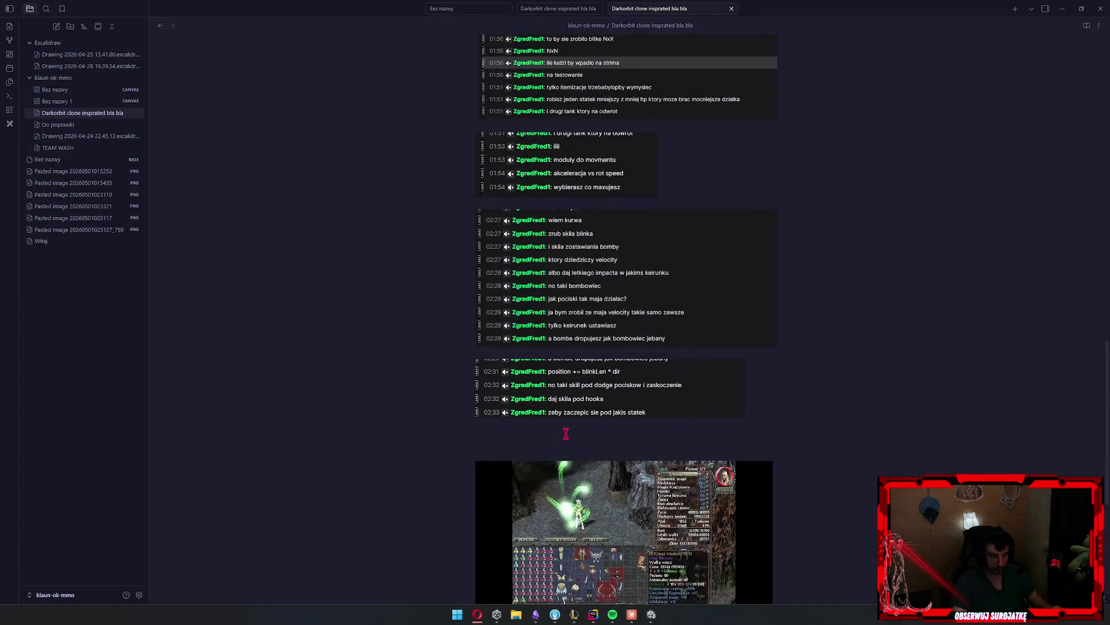
pyautogui.hotkey('ctrl', 'v')
pyautogui.scroll(4, 669, 417)
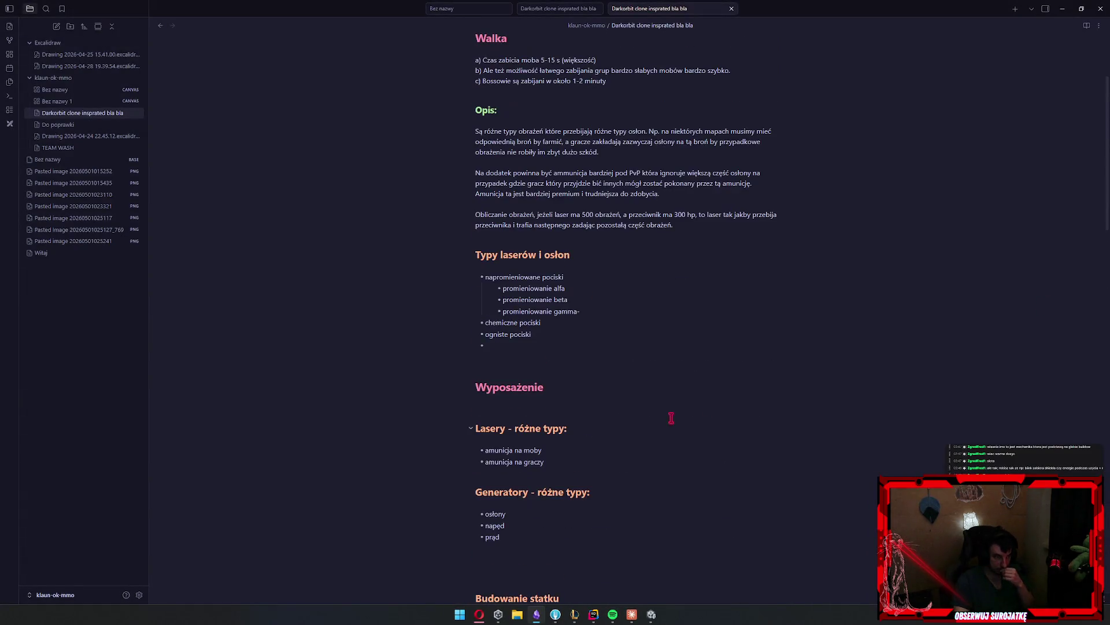
pyautogui.scroll(-3, 818, 273)
pyautogui.click(565, 291)
pyautogui.scroll(-3, 648, 340)
pyautogui.scroll(-1, 648, 339)
# Under Skille Statków, write a paragraph: skills need suitable ships and slots, use resources, and have cooldowns
pyautogui.click(565, 209)
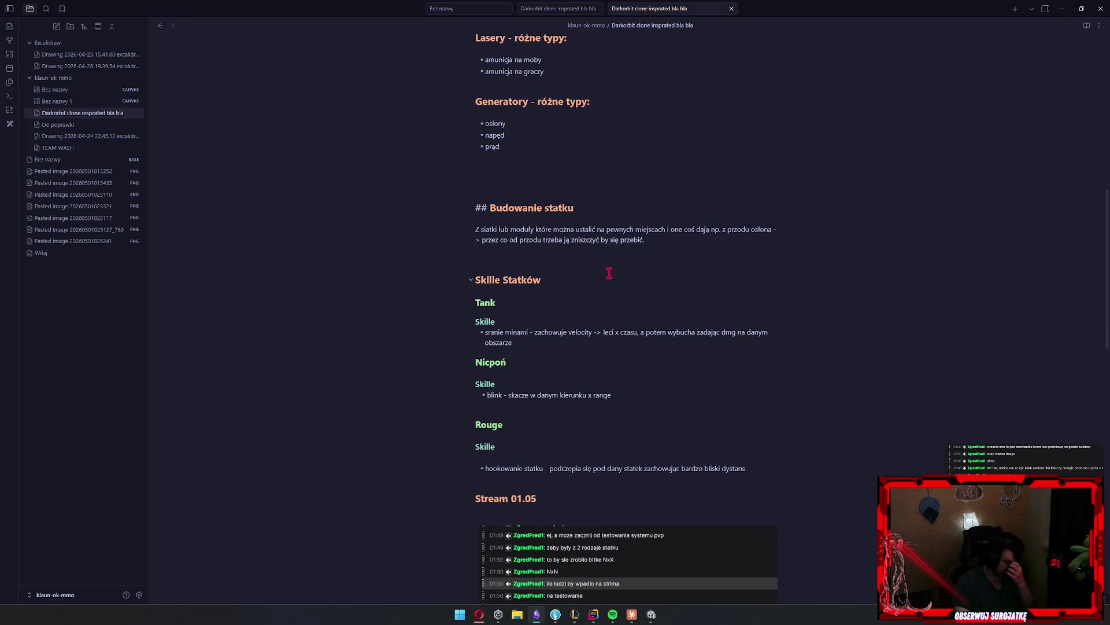
pyautogui.click(572, 266)
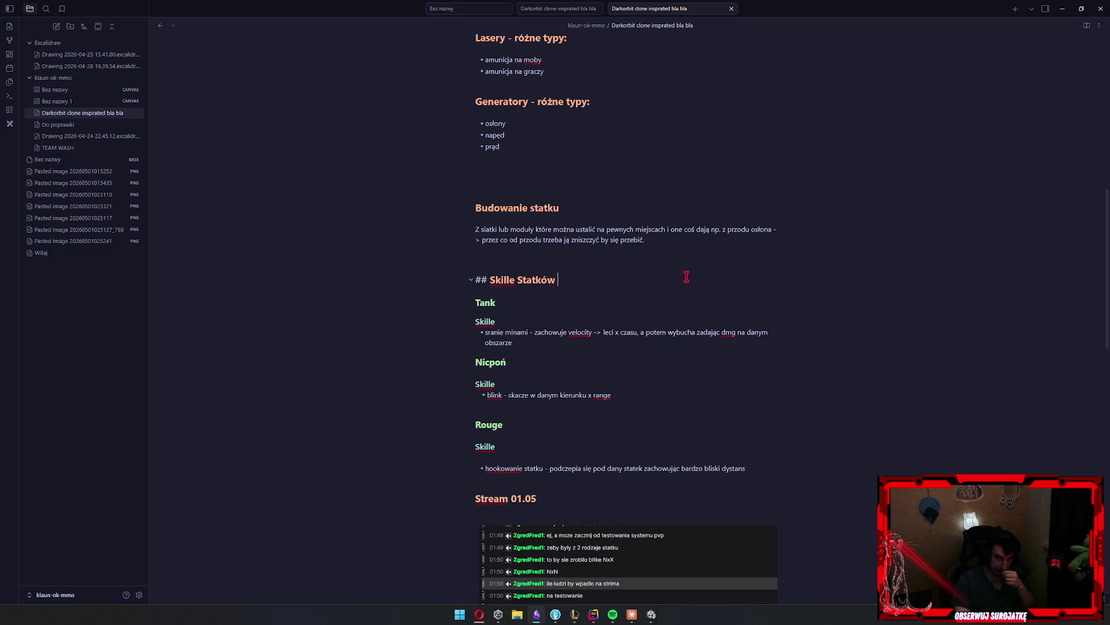
pyautogui.scroll(-1, 684, 302)
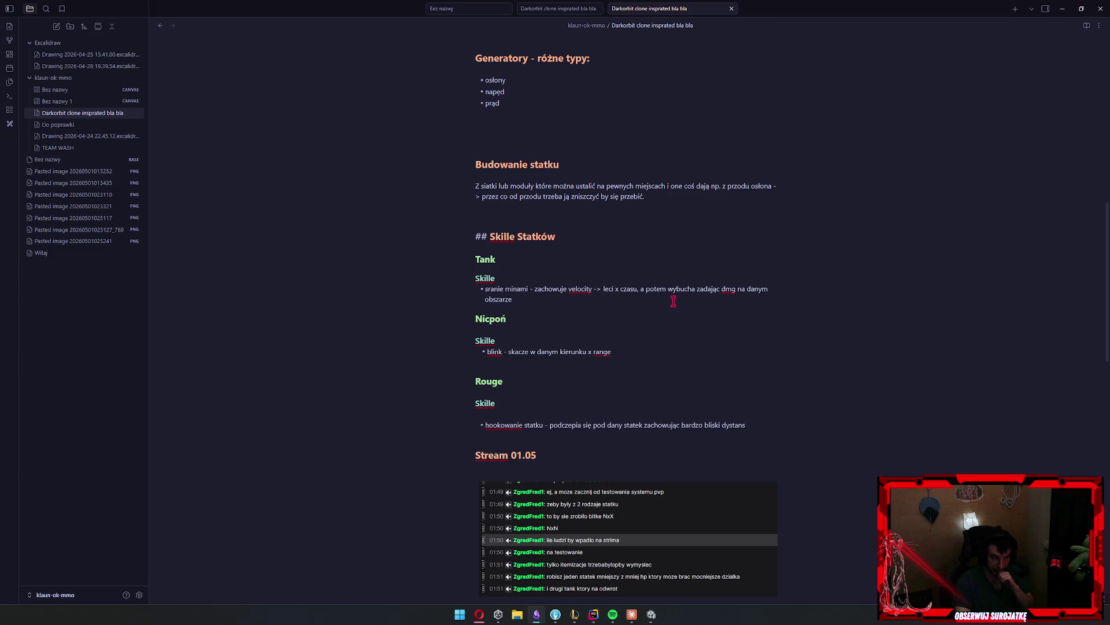
pyautogui.press('Return')
pyautogui.write('Skille statków')
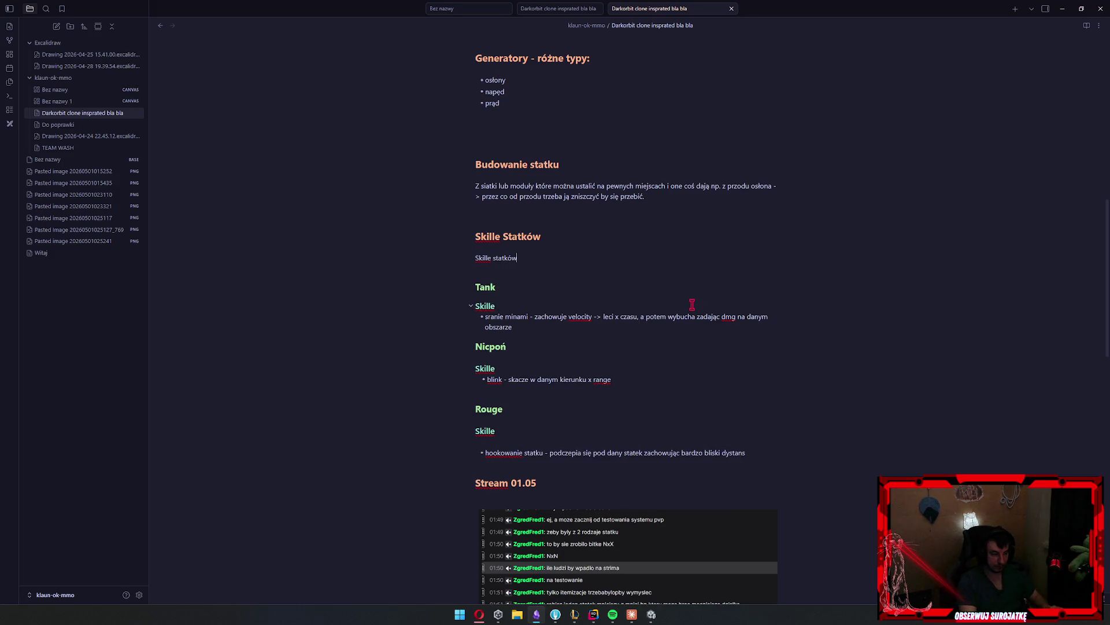
pyautogui.write(' da się założyć')
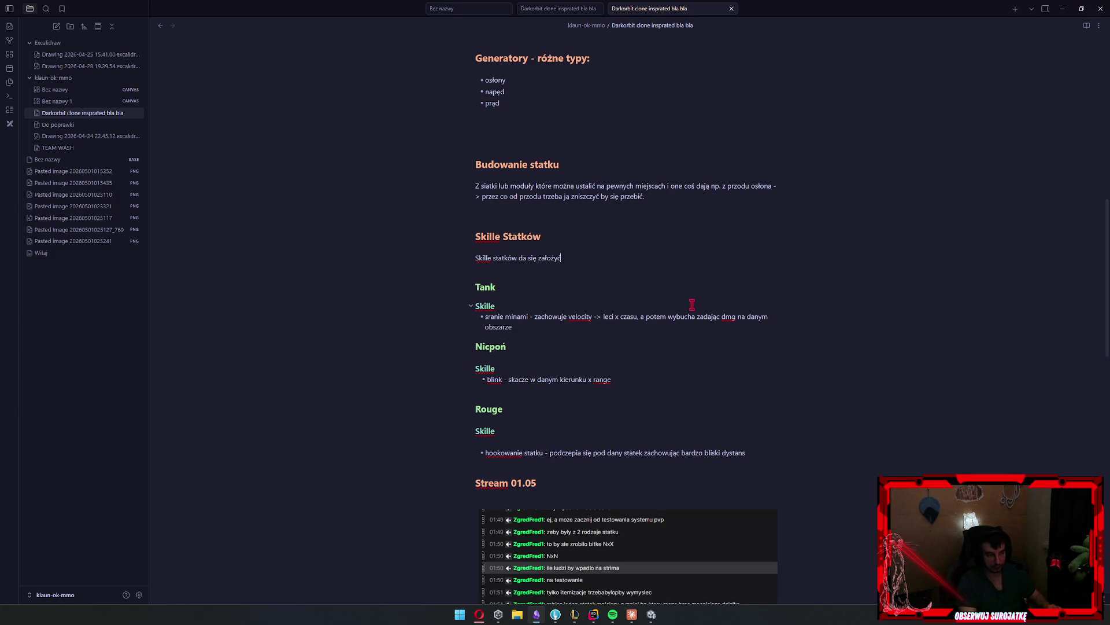
pyautogui.write(' na statek')
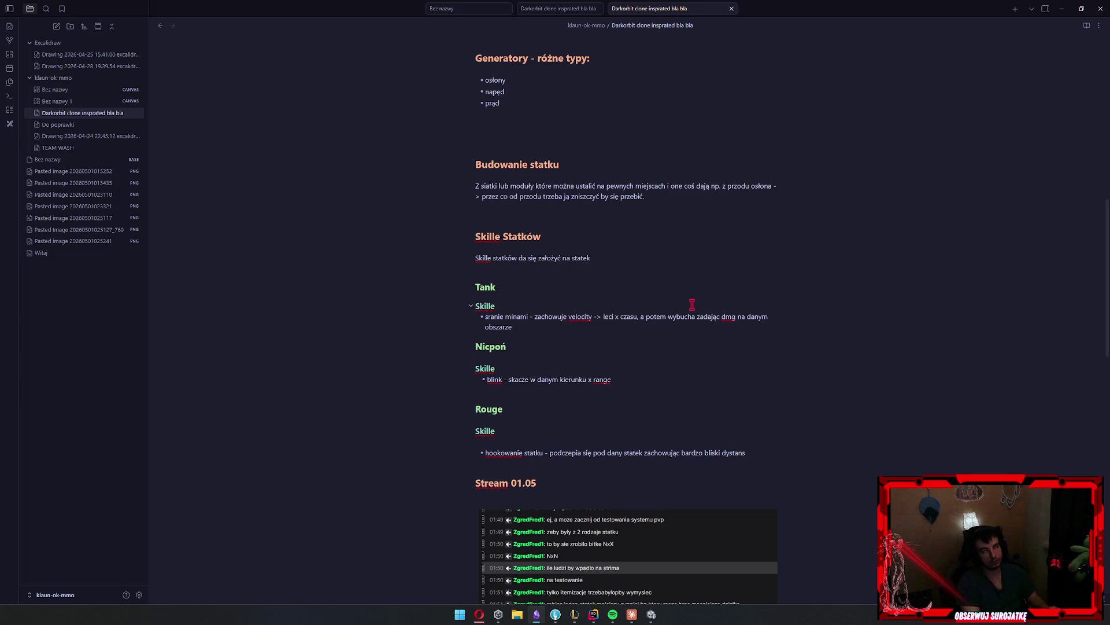
pyautogui.write(', ale nie ')
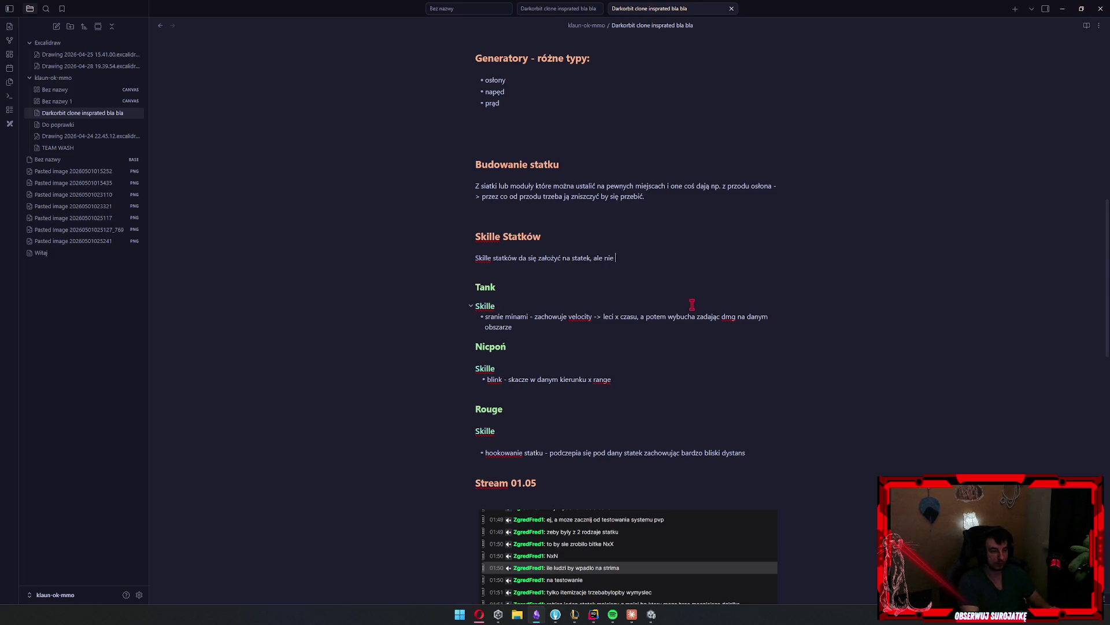
pyautogui.write('każdy skill może być za')
pyautogui.write('łożony na k')
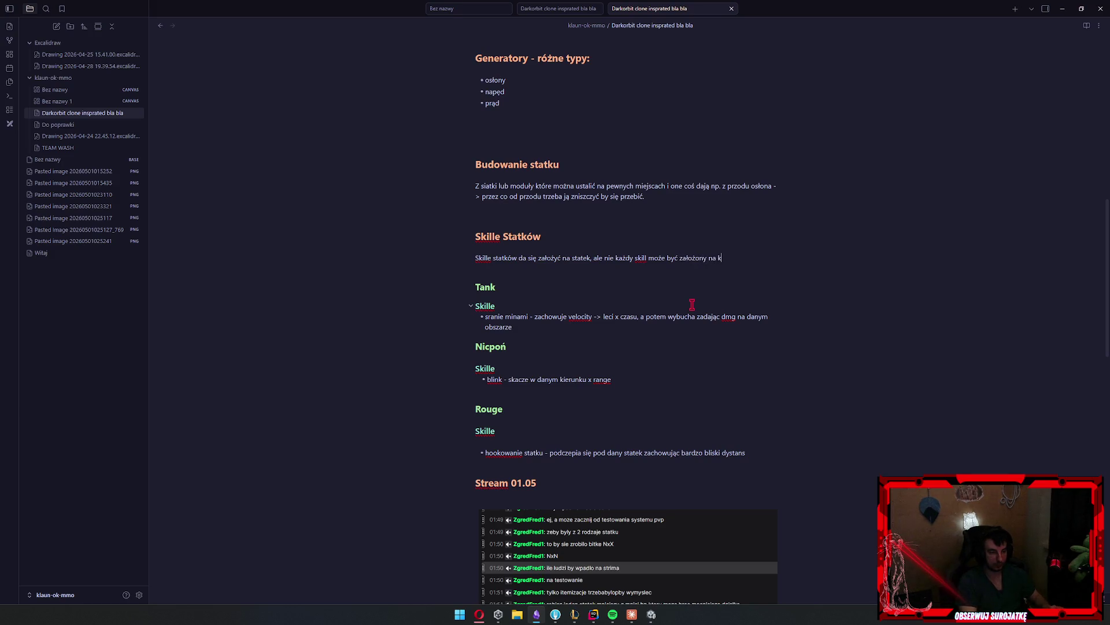
pyautogui.write('ażdy statek. ')
pyautogui.write('Potrzebna jest ')
pyautogui.write('równ')
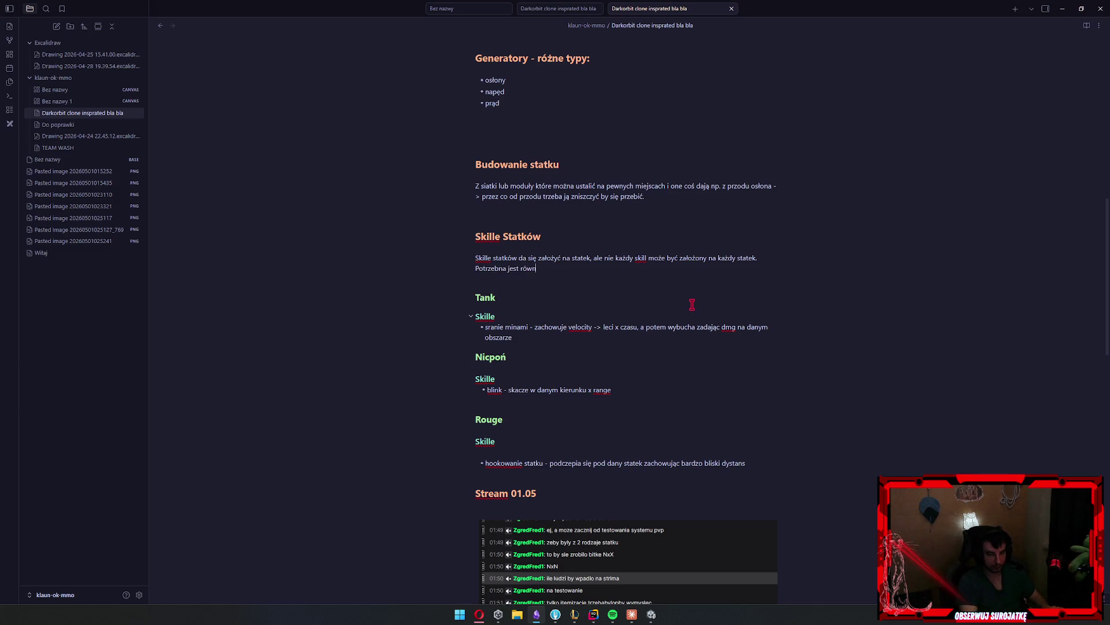
pyautogui.write('ież odpowiednia ilość slotów.')
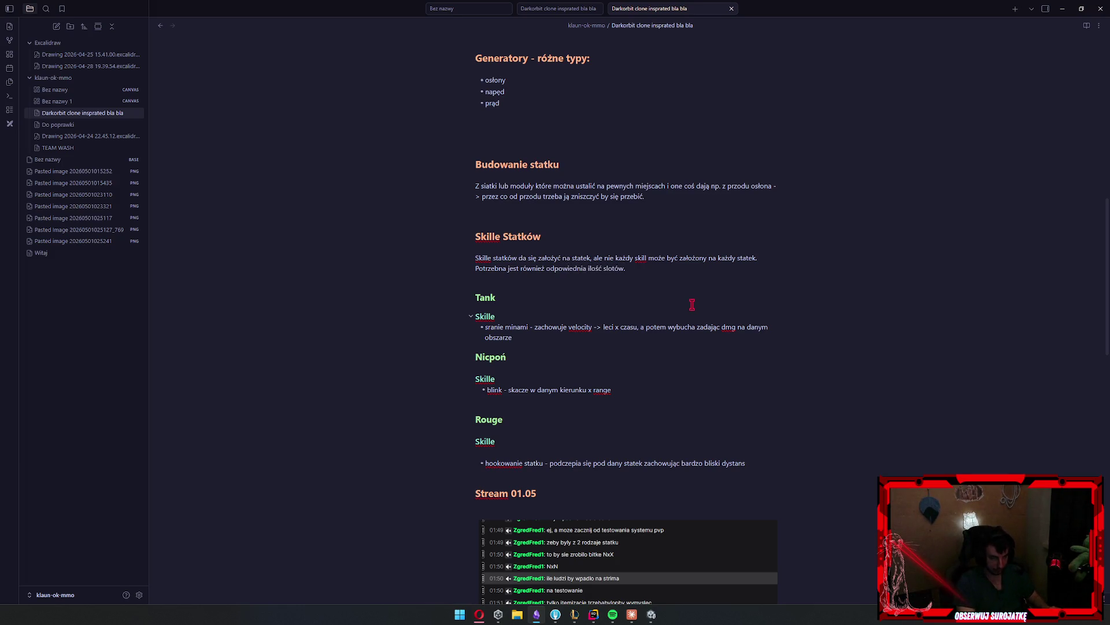
pyautogui.write(' Skille zużywają')
pyautogui.write(' zaso')
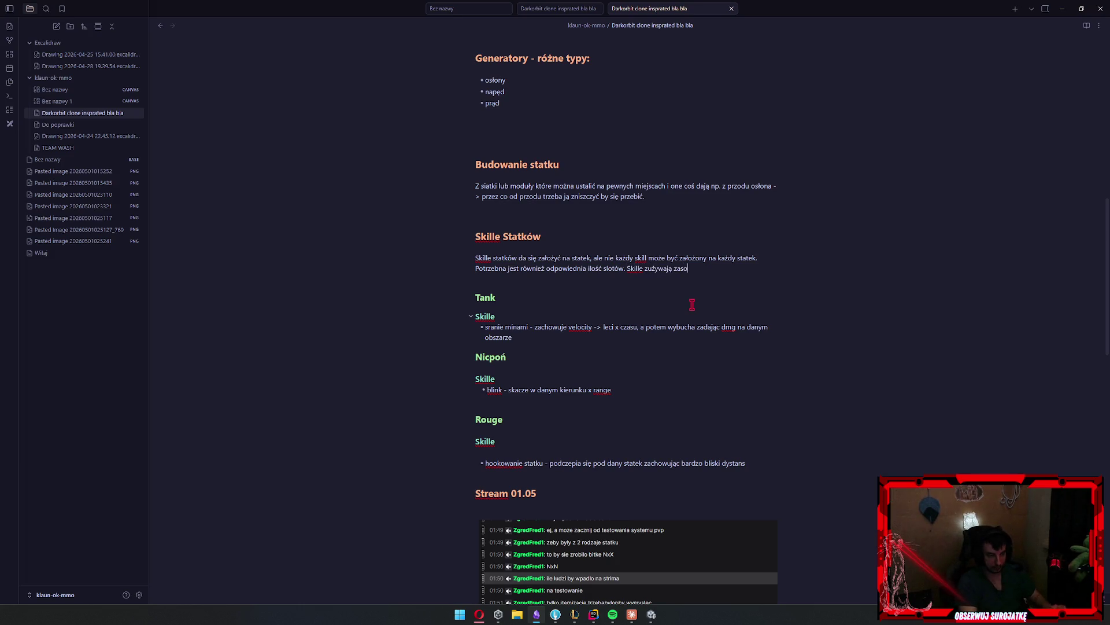
pyautogui.write('by i mają swój col')
pyautogui.press('BackSpace')
pyautogui.write('oldown.')
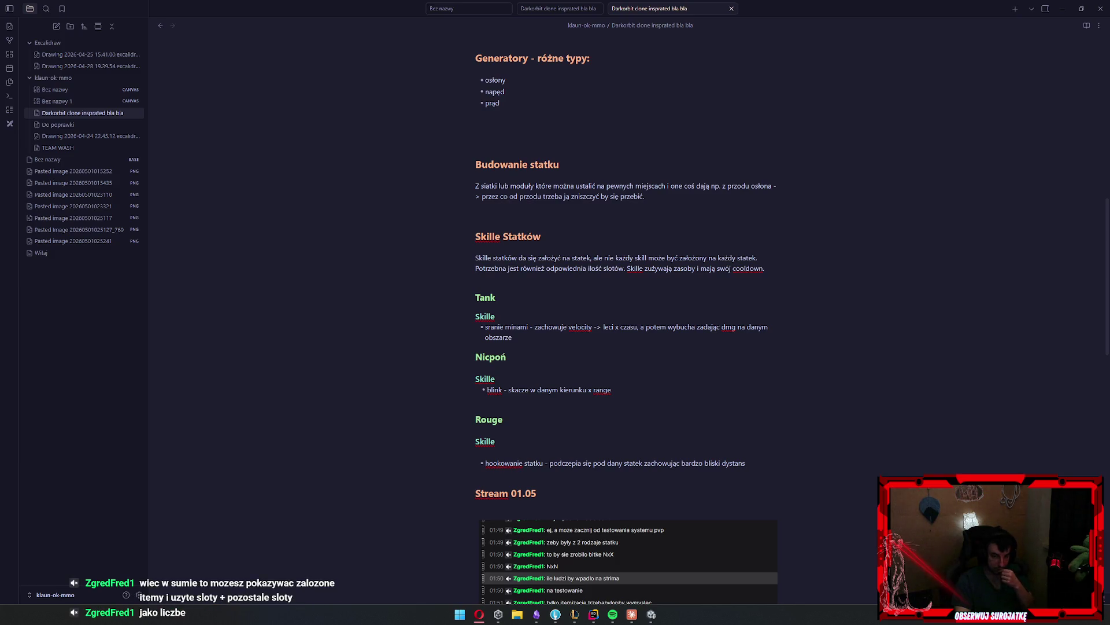
pyautogui.click(706, 398)
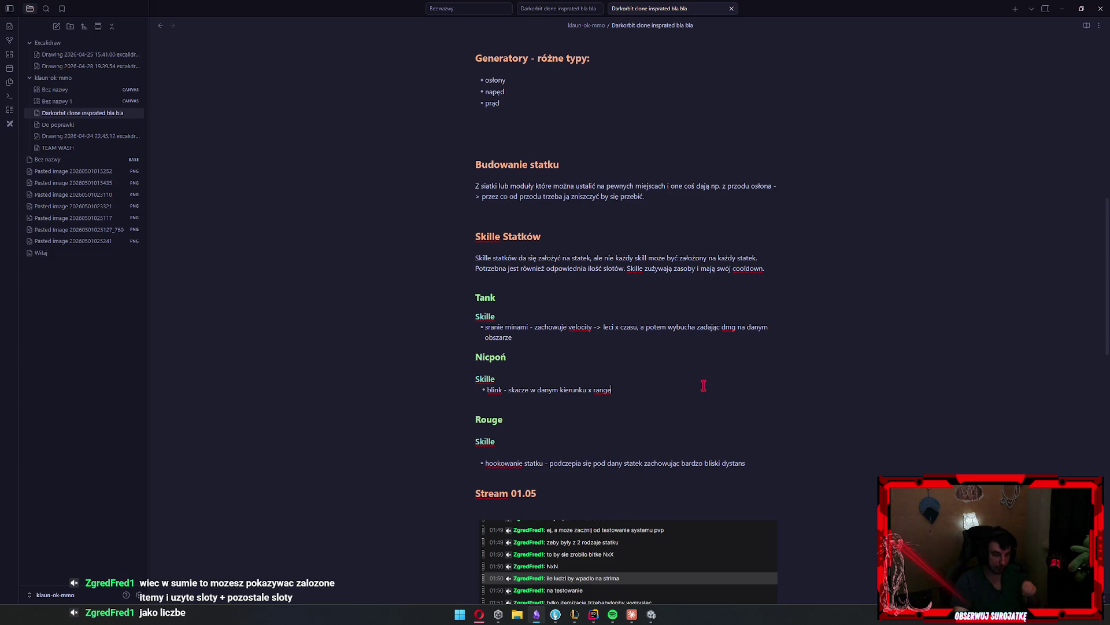
pyautogui.hotkey('alt', 'Tab')
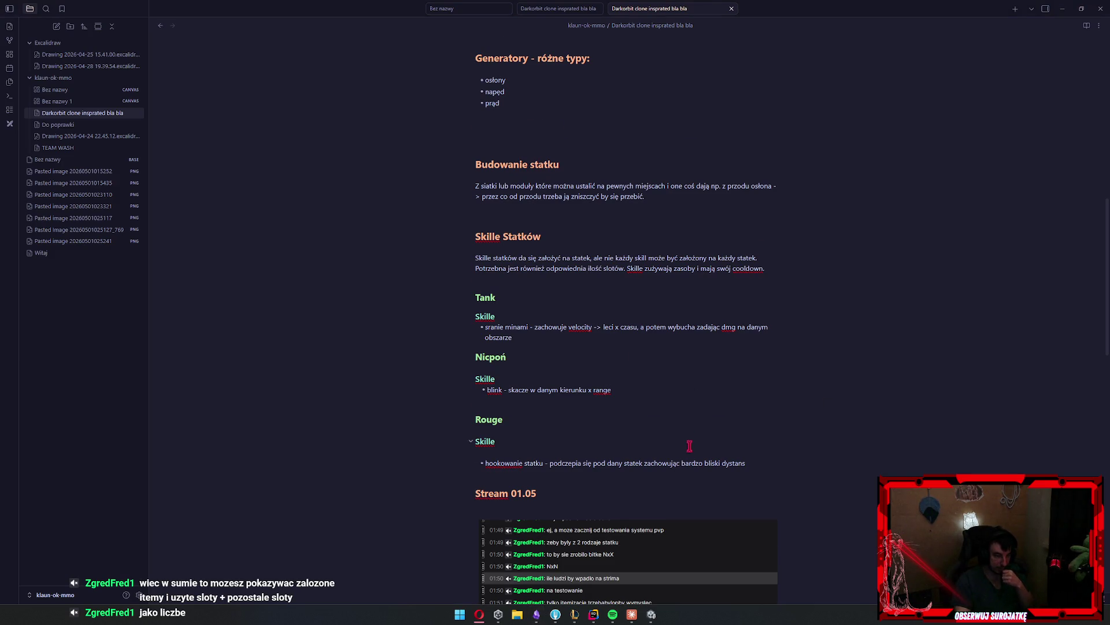
pyautogui.scroll(-15, 689, 445)
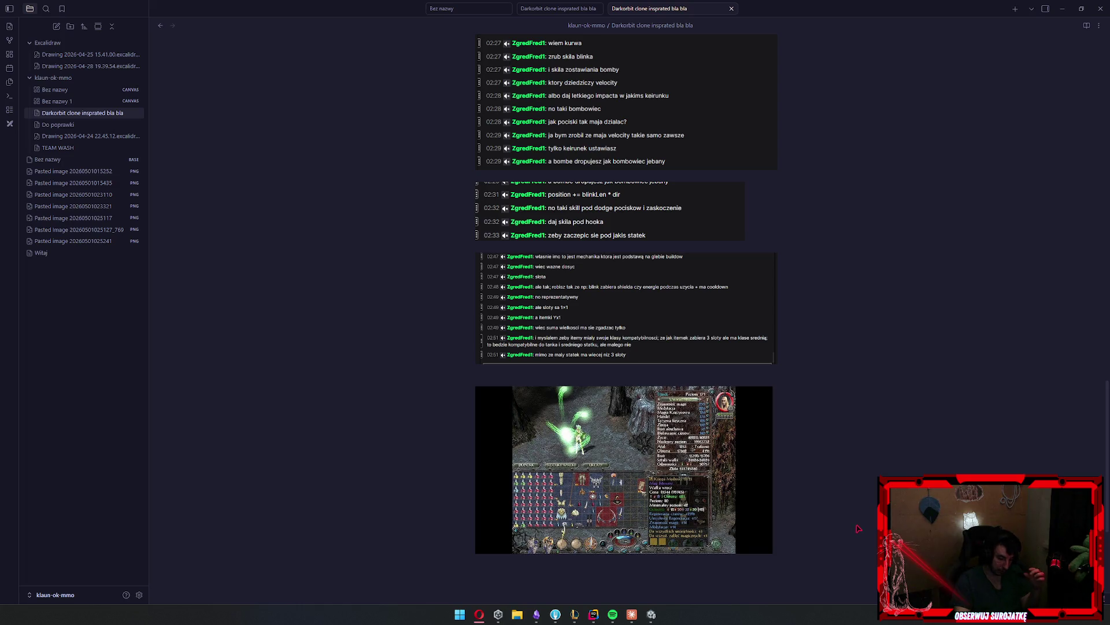
pyautogui.scroll(6, 858, 528)
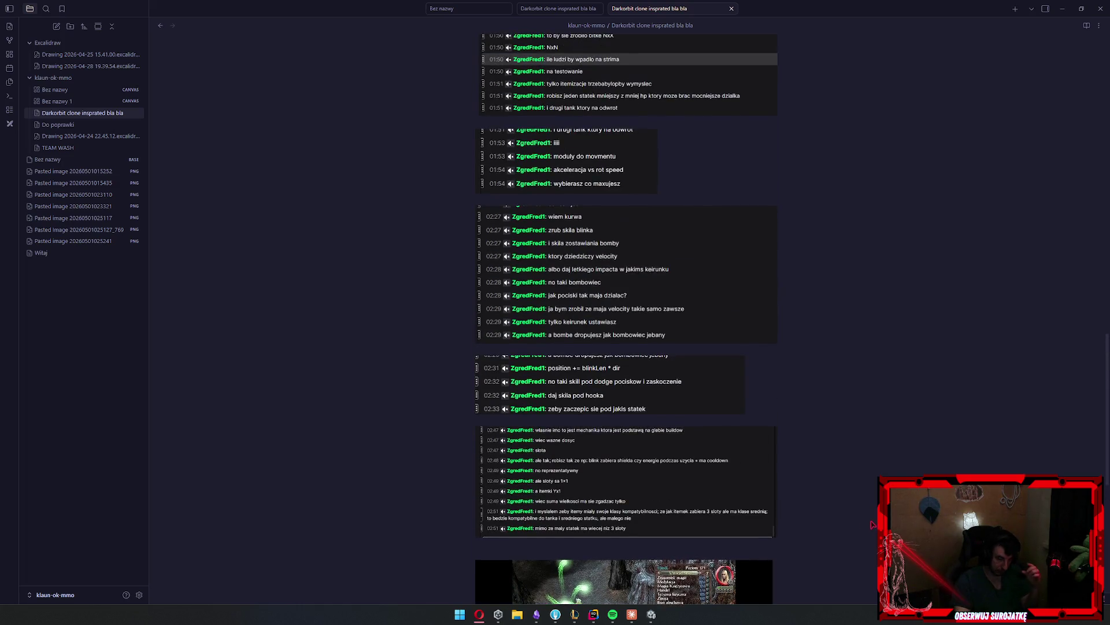
pyautogui.scroll(6, 875, 522)
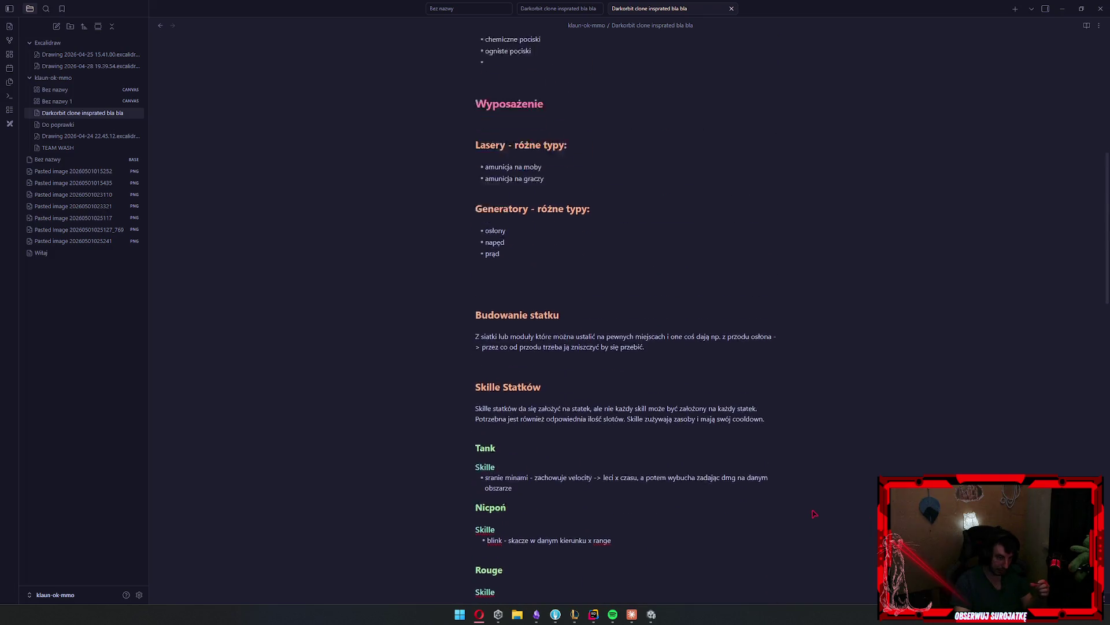
pyautogui.click(578, 444)
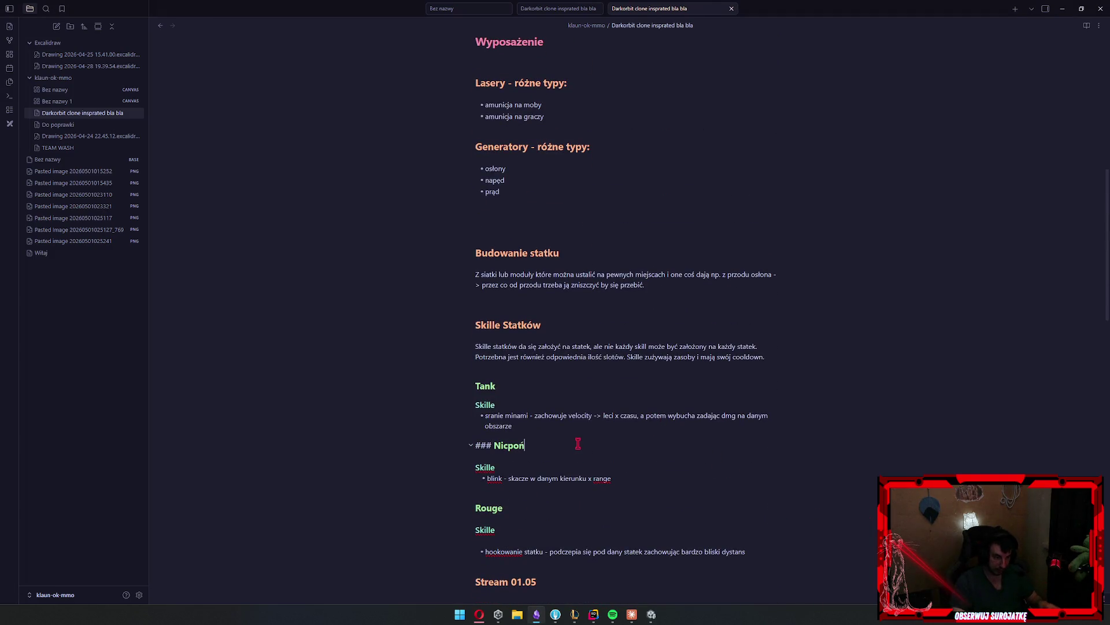
pyautogui.click(608, 468)
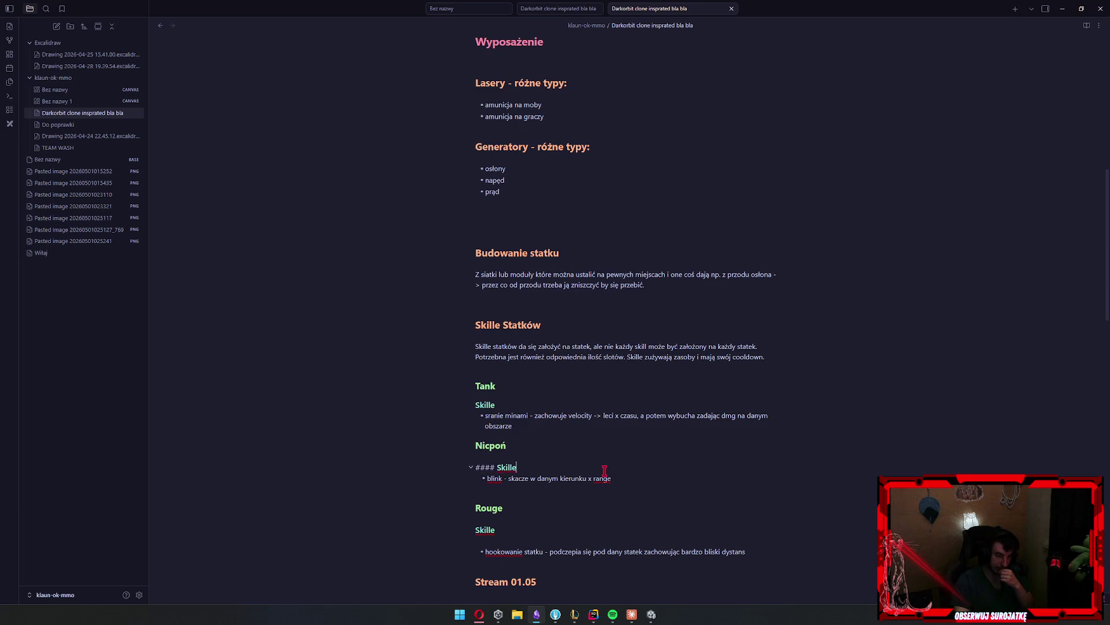
pyautogui.click(667, 474)
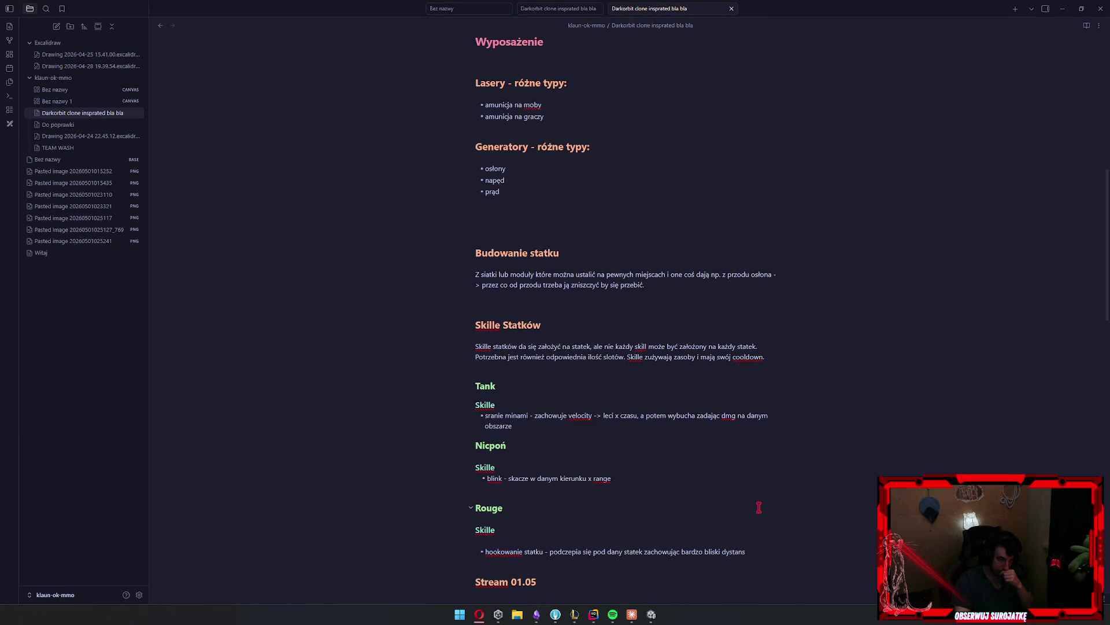
pyautogui.scroll(-2, 764, 513)
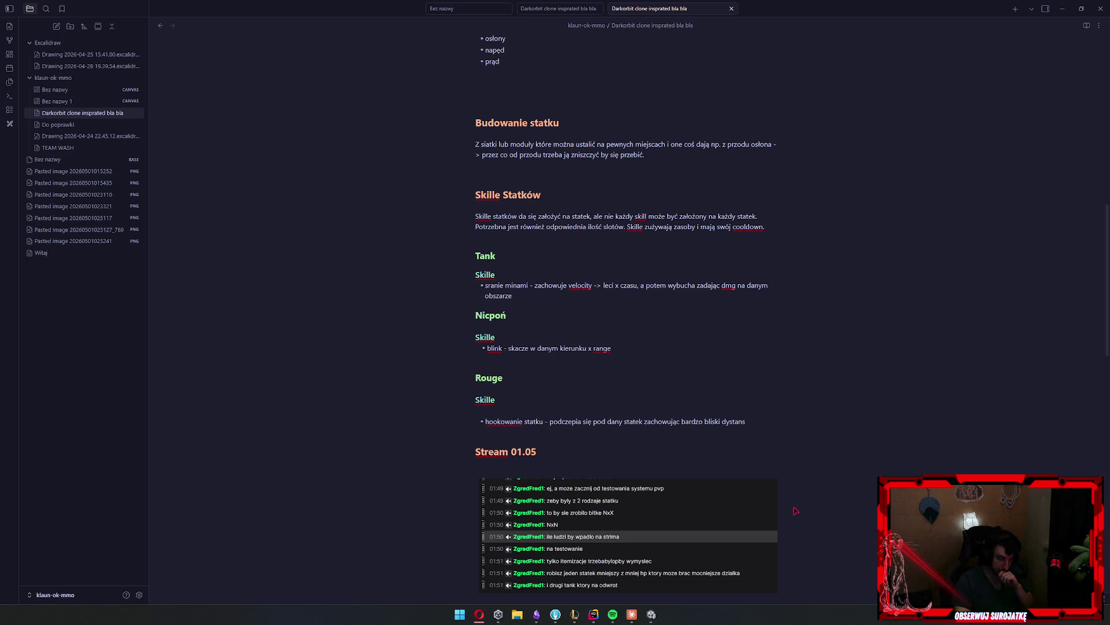
pyautogui.scroll(3, 786, 508)
pyautogui.scroll(3, 767, 501)
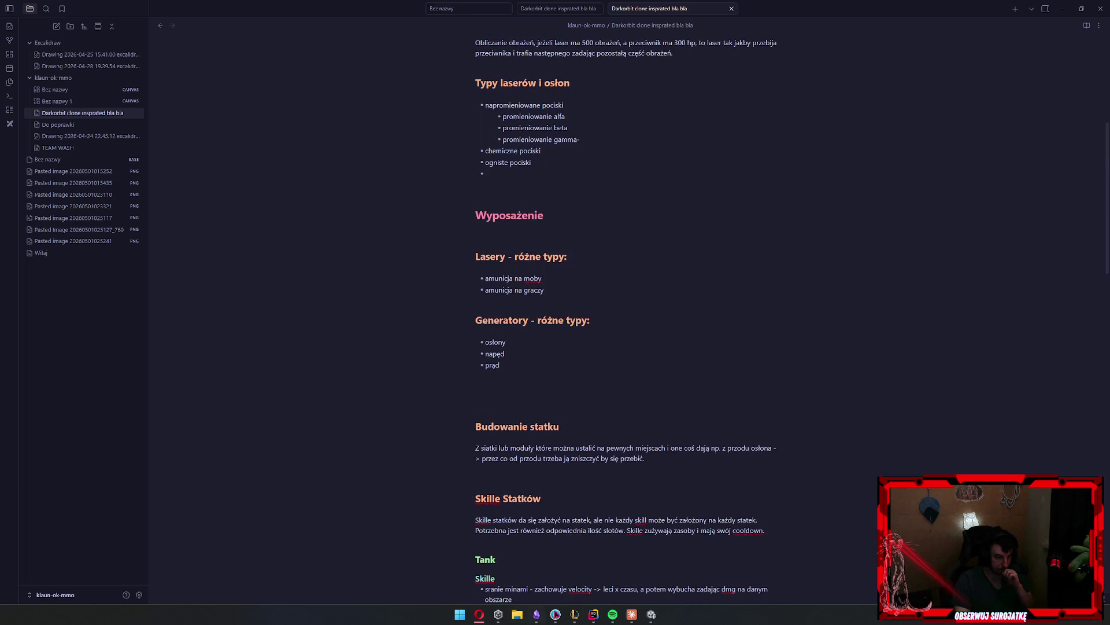
pyautogui.scroll(-7, 564, 457)
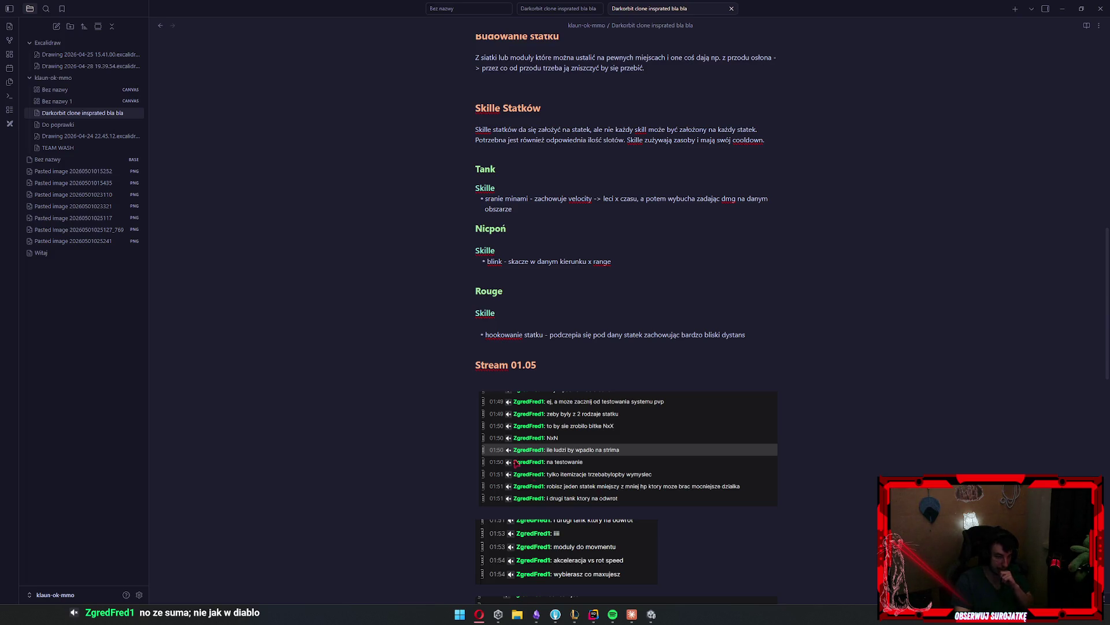
pyautogui.scroll(3, 517, 463)
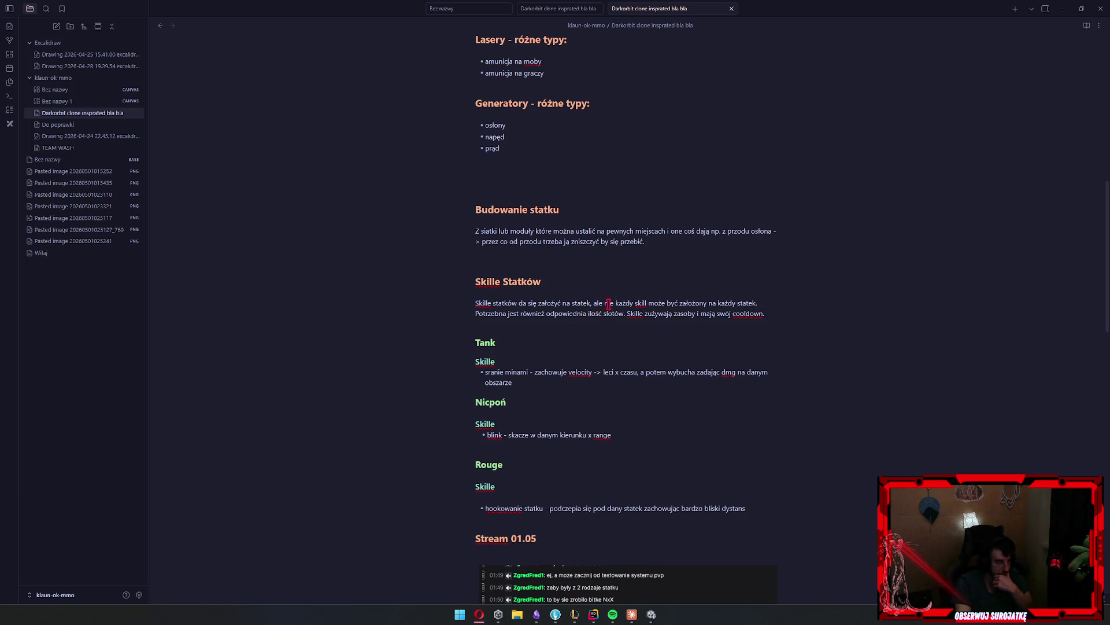
# Scroll up through the Wyposażenie, Budowanie statku and Skille Statków sections of the note
pyautogui.scroll(3, 604, 306)
pyautogui.scroll(4, 602, 306)
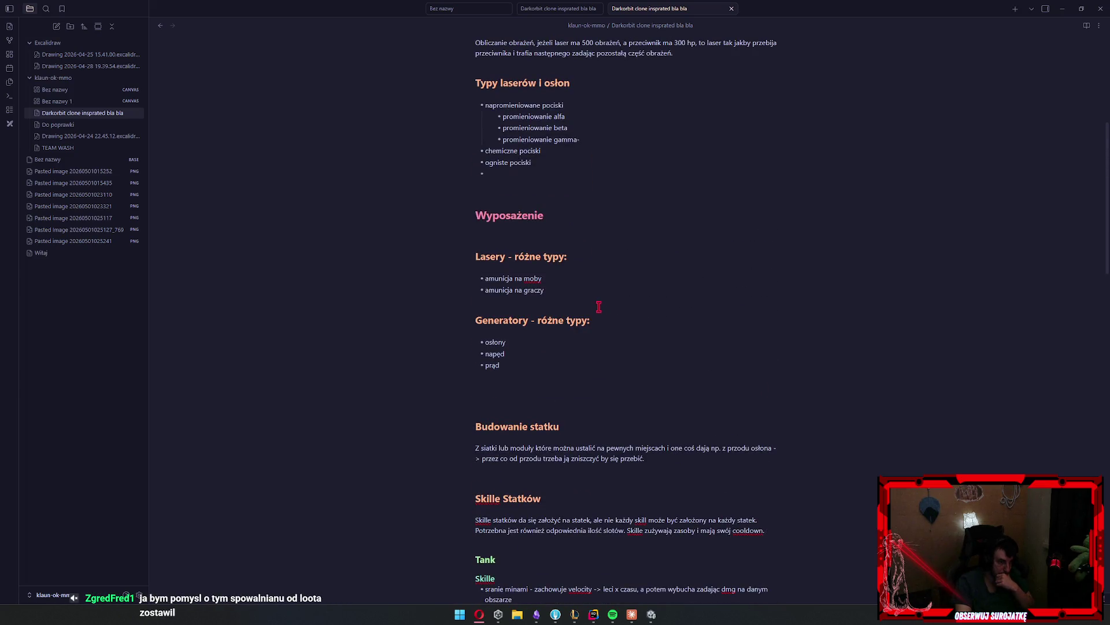
# Place the cursor at the end of the Budowanie statku paragraph, after 'przebić.'
pyautogui.scroll(-4, 598, 307)
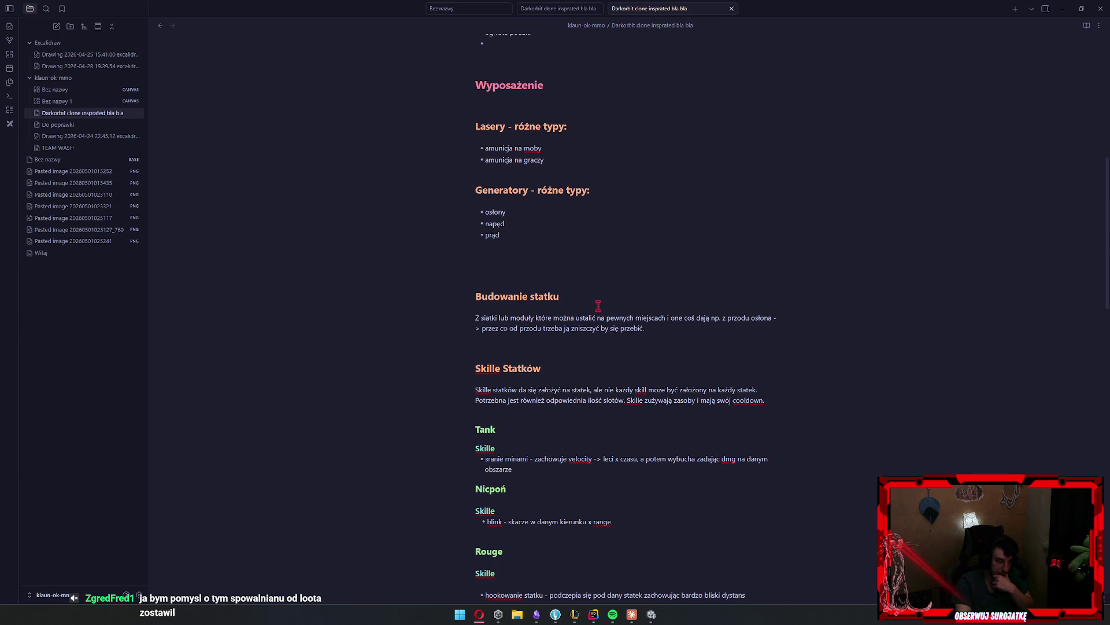
pyautogui.scroll(-20, 598, 303)
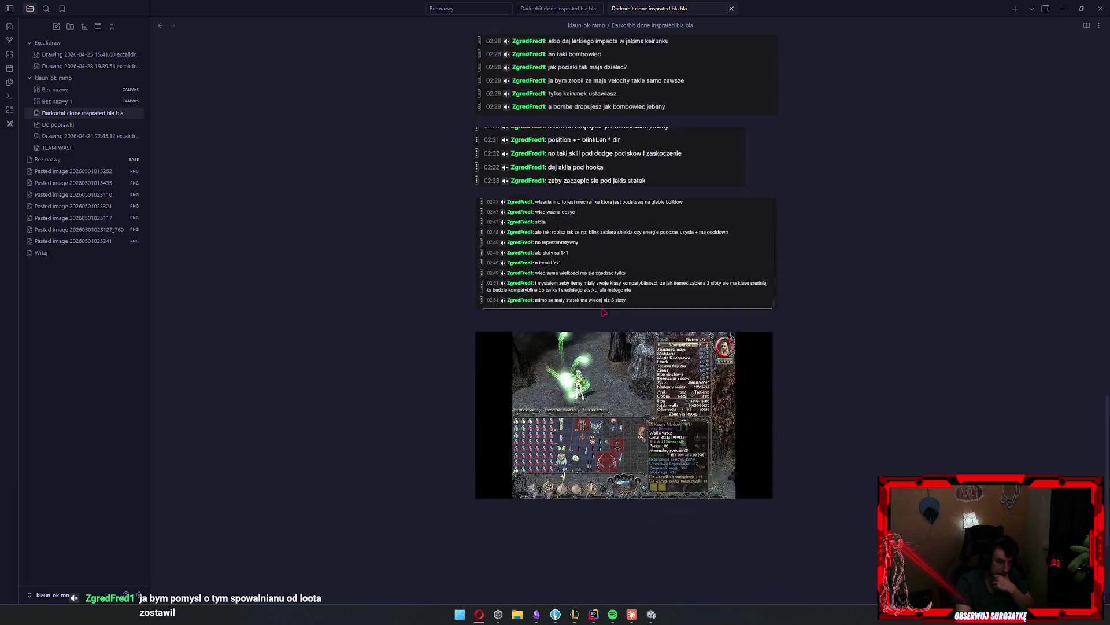
pyautogui.scroll(20, 602, 313)
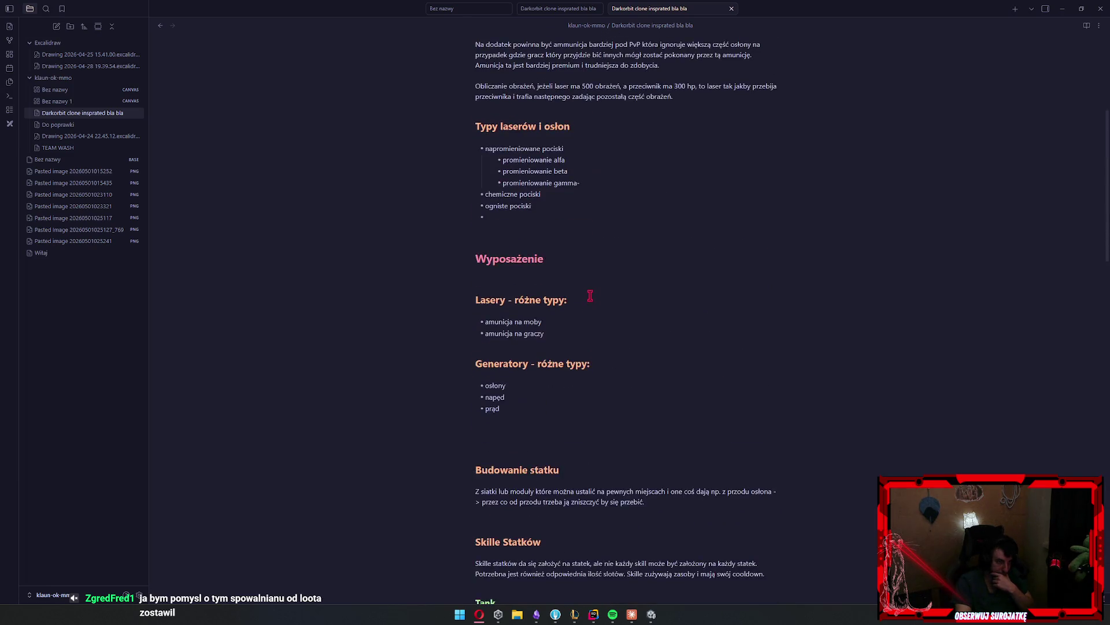
pyautogui.scroll(-7, 592, 297)
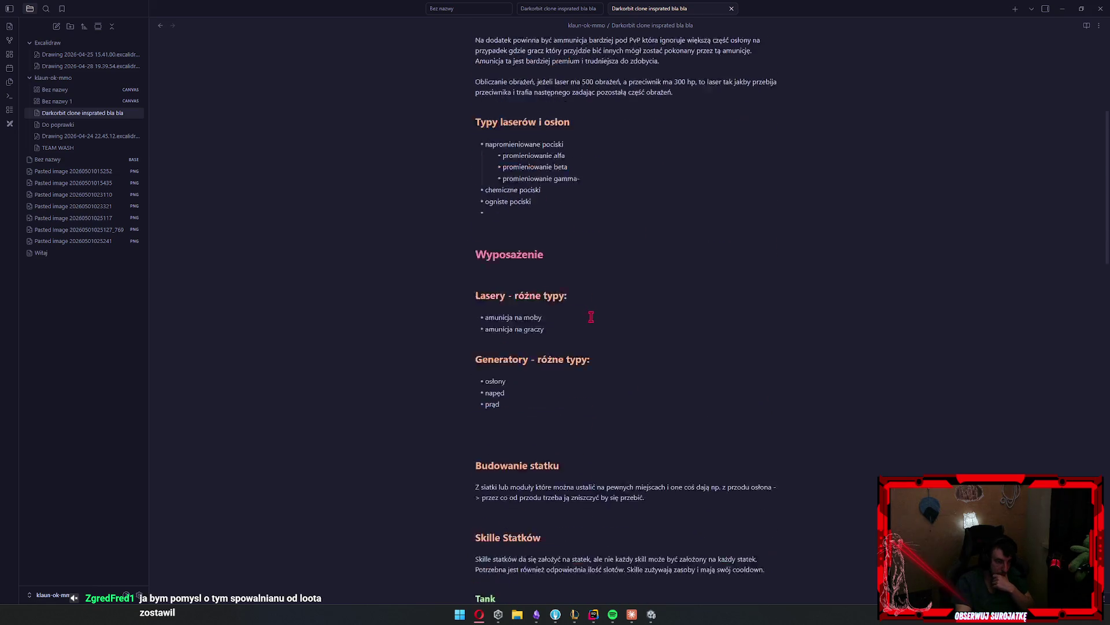
pyautogui.click(668, 284)
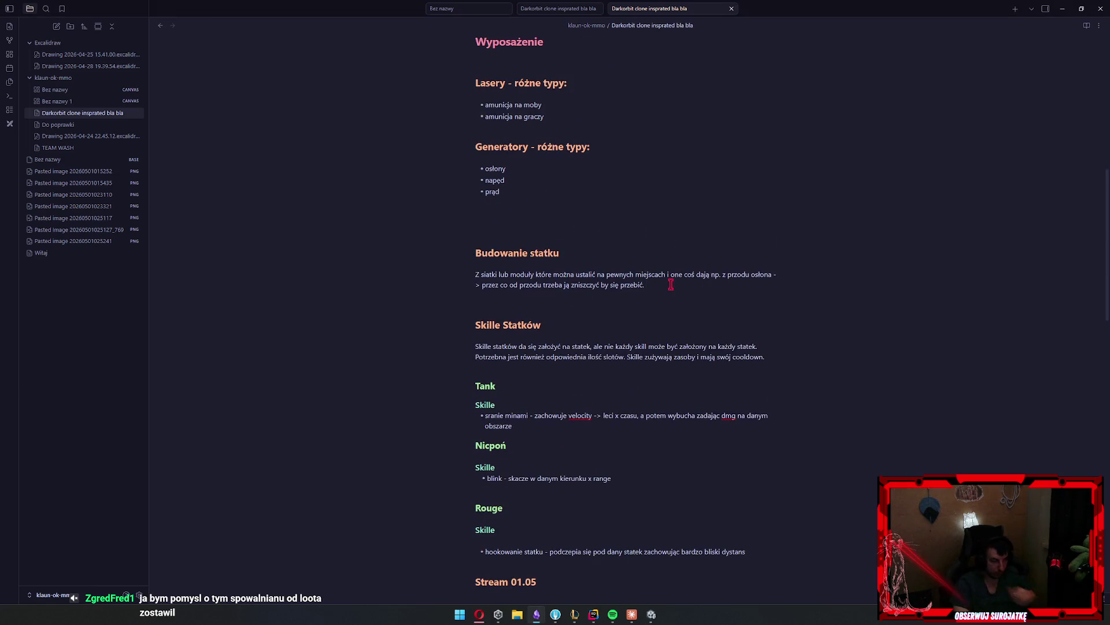
# Write the 'Statek ma…' paragraph on ship carrying mass versus heavy loot, then select it
pyautogui.press('Return')
pyautogui.press('Return')
pyautogui.write('Statek ma okre')
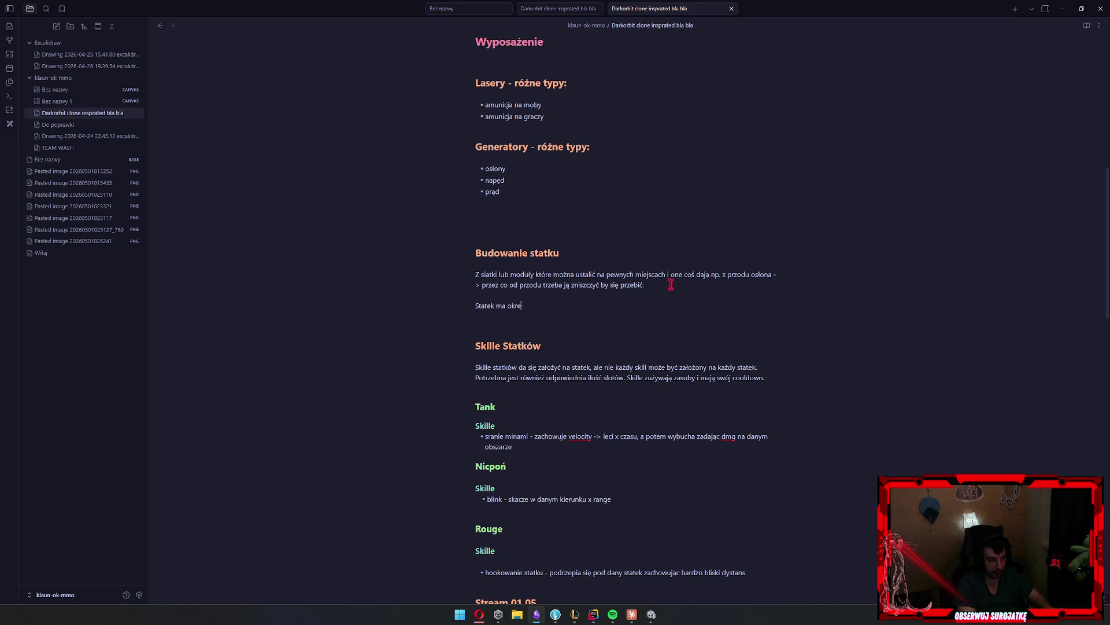
pyautogui.write('śloną m')
pyautogui.write('asę którą mo')
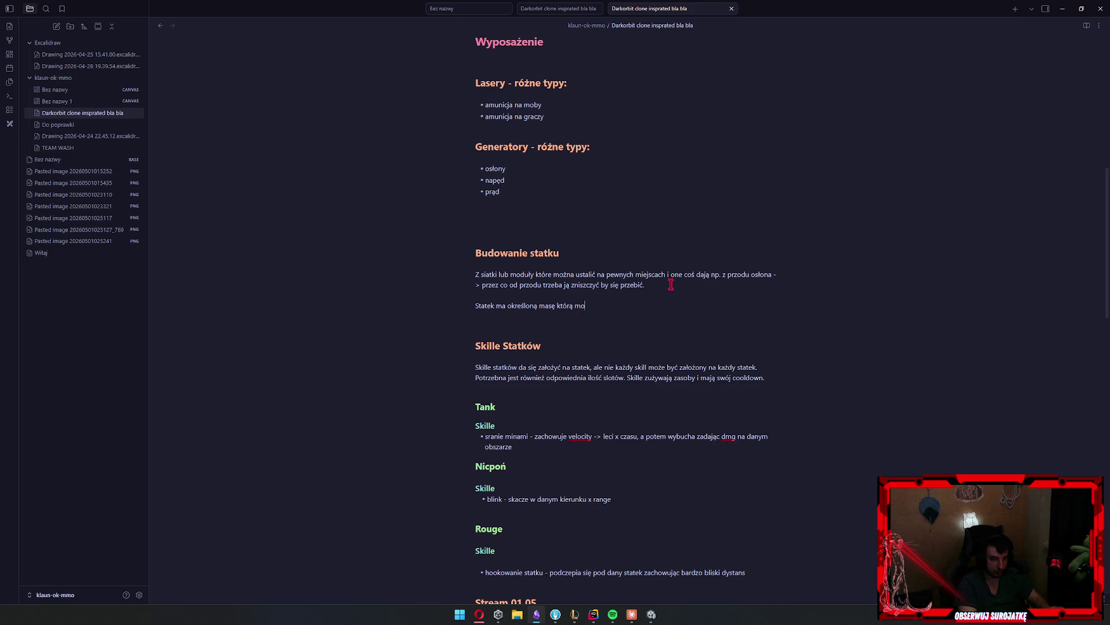
pyautogui.write('że przenieść ')
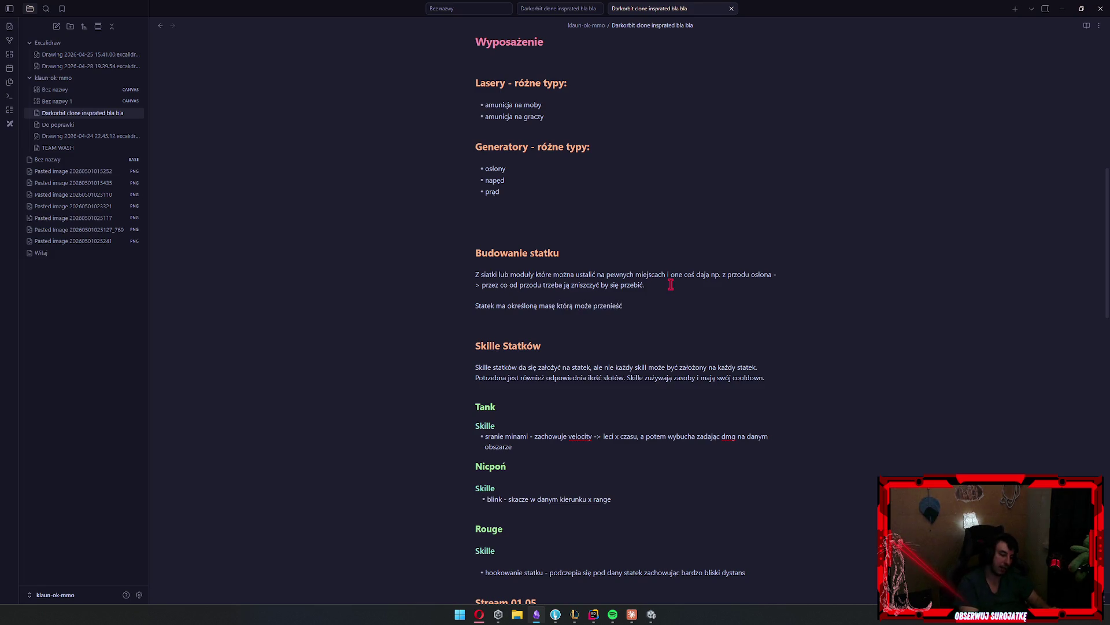
pyautogui.write(', więc generalnie mus')
pyautogui.write('imy balansow')
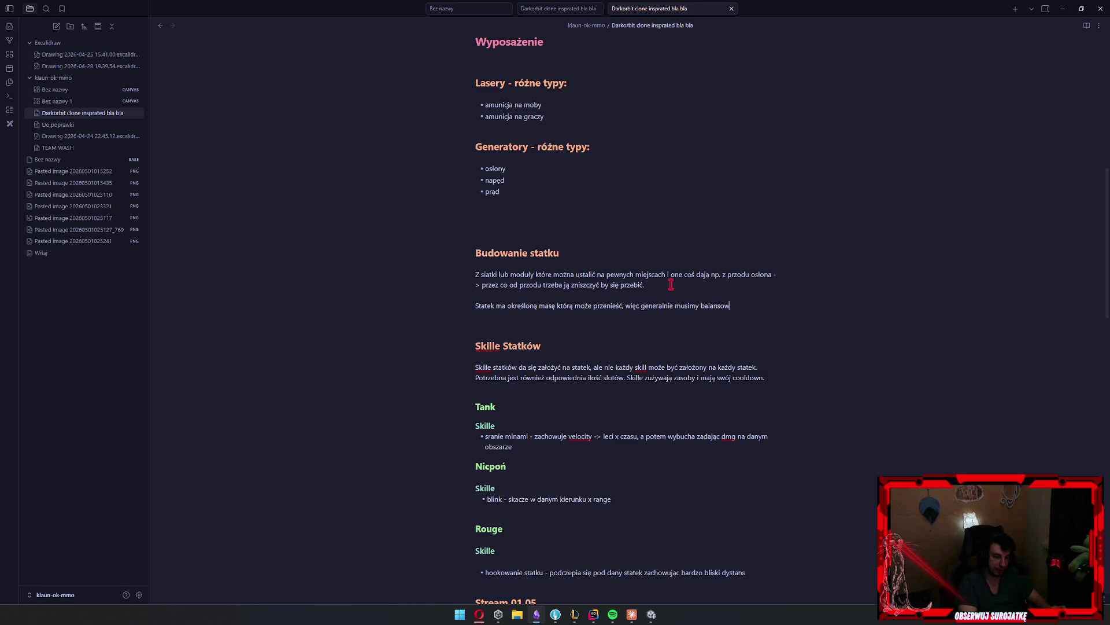
pyautogui.write('ać masą wyposażeni')
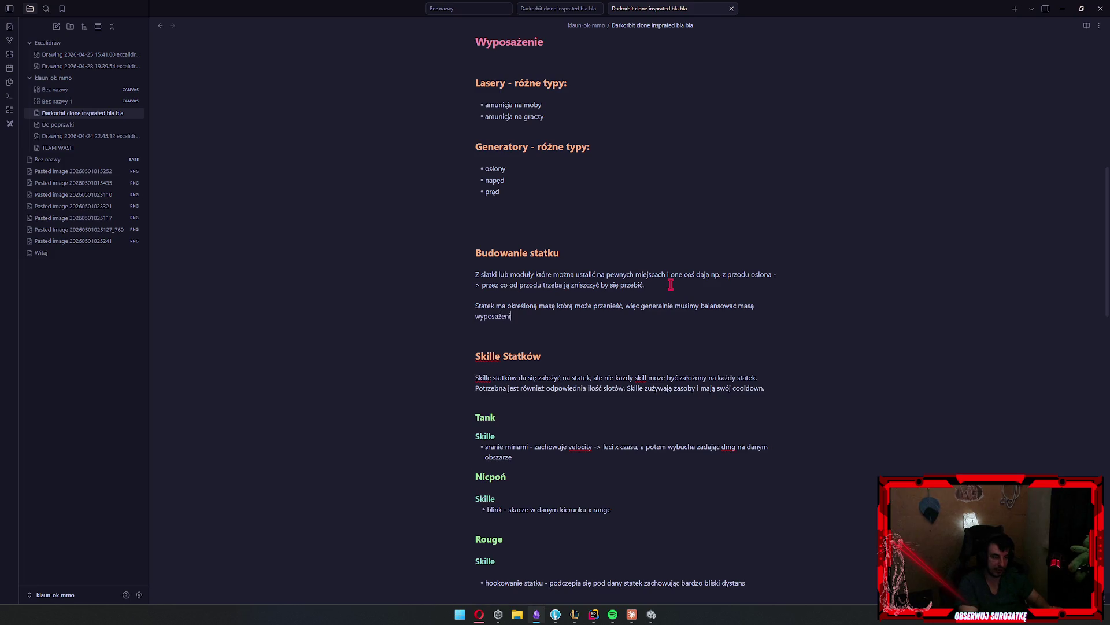
pyautogui.write('a i tym co np. chcemy robi')
pyautogui.write('ć -> jak ')
pyautogui.write('loot będ')
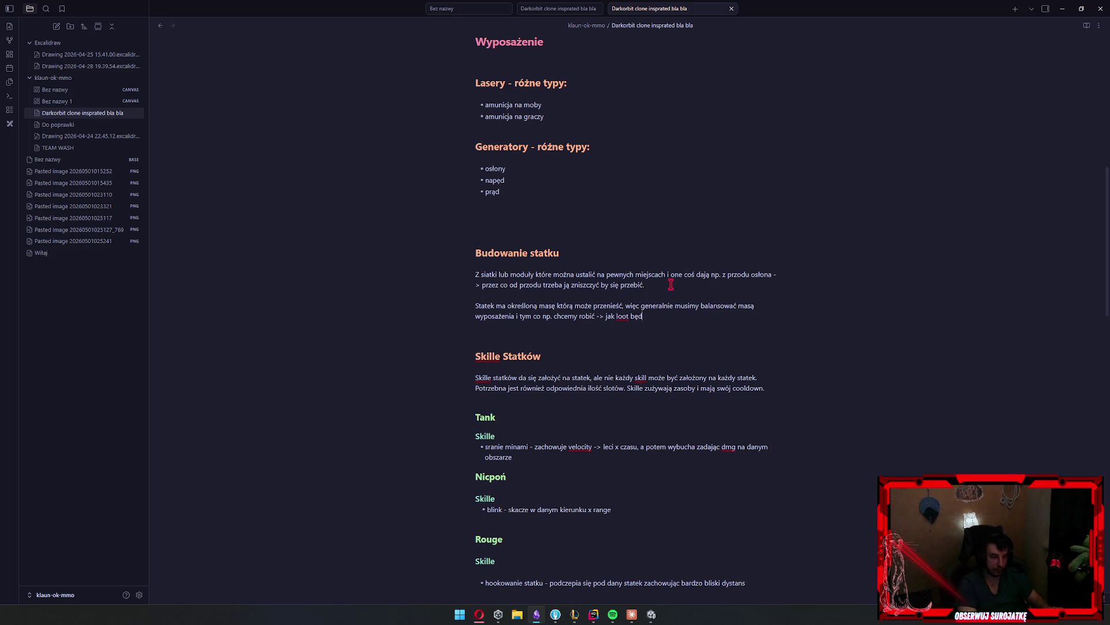
pyautogui.write('zie potencjalnie ciężki to moż')
pyautogui.write('liwe że b')
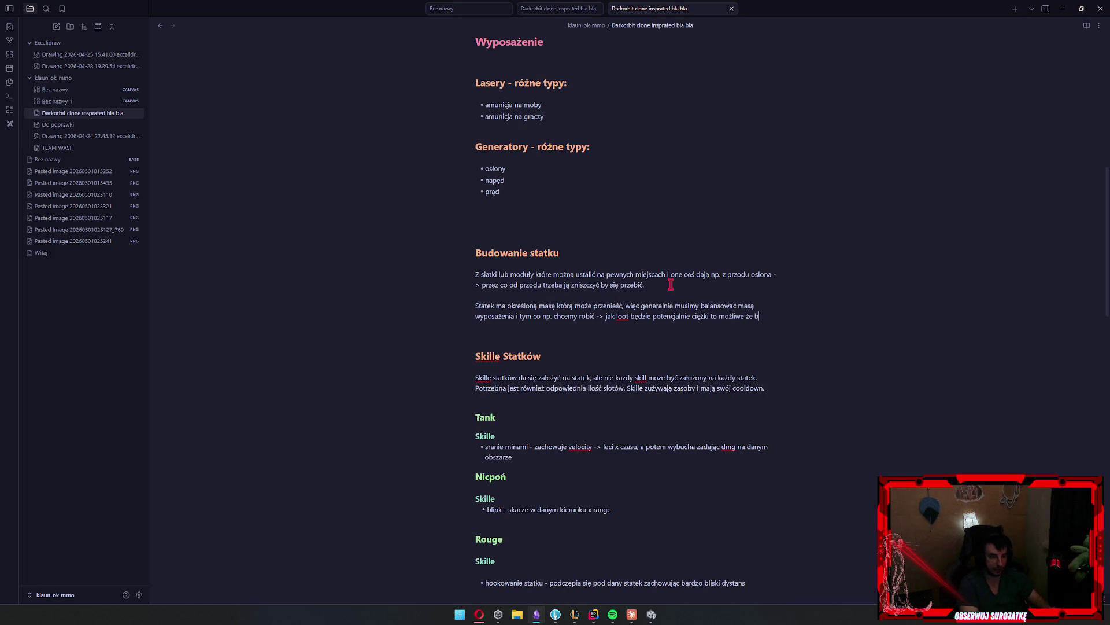
pyautogui.write('ędzie trzeba kog')
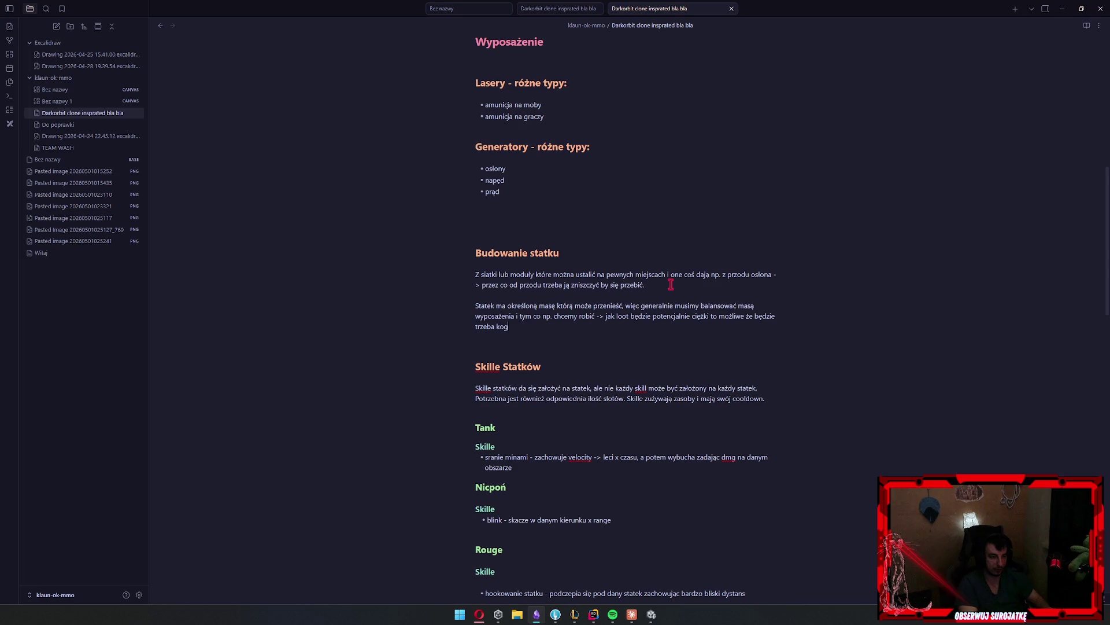
pyautogui.write('oś ogarnać albo')
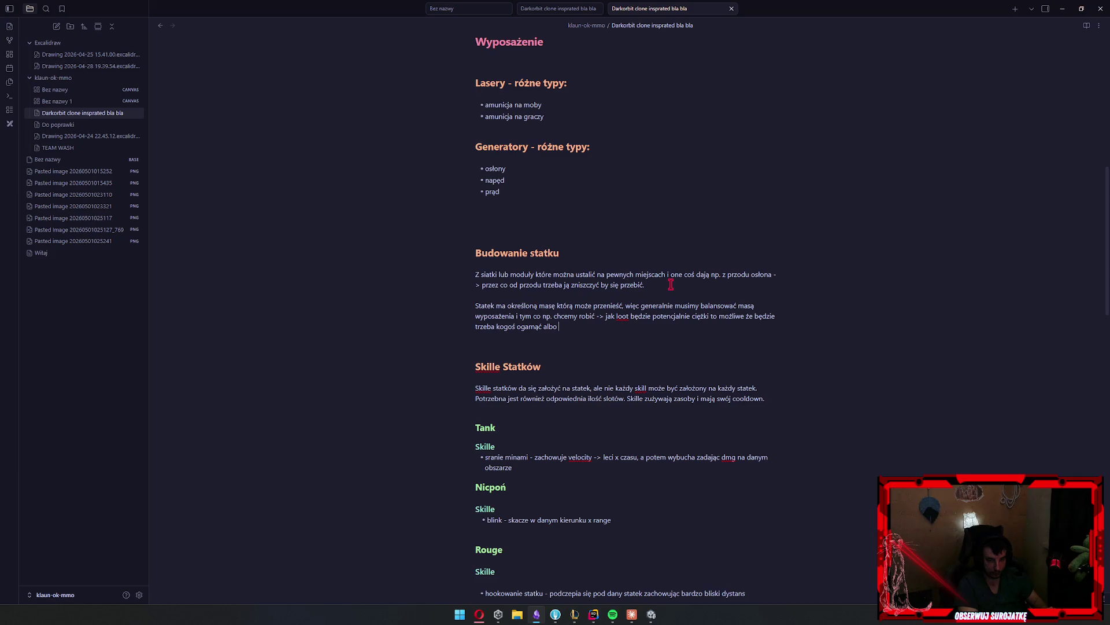
pyautogui.write(' być op')
pyautogui.write('. graczem i wygrać')
pyautogui.write(' z brakiem eq.')
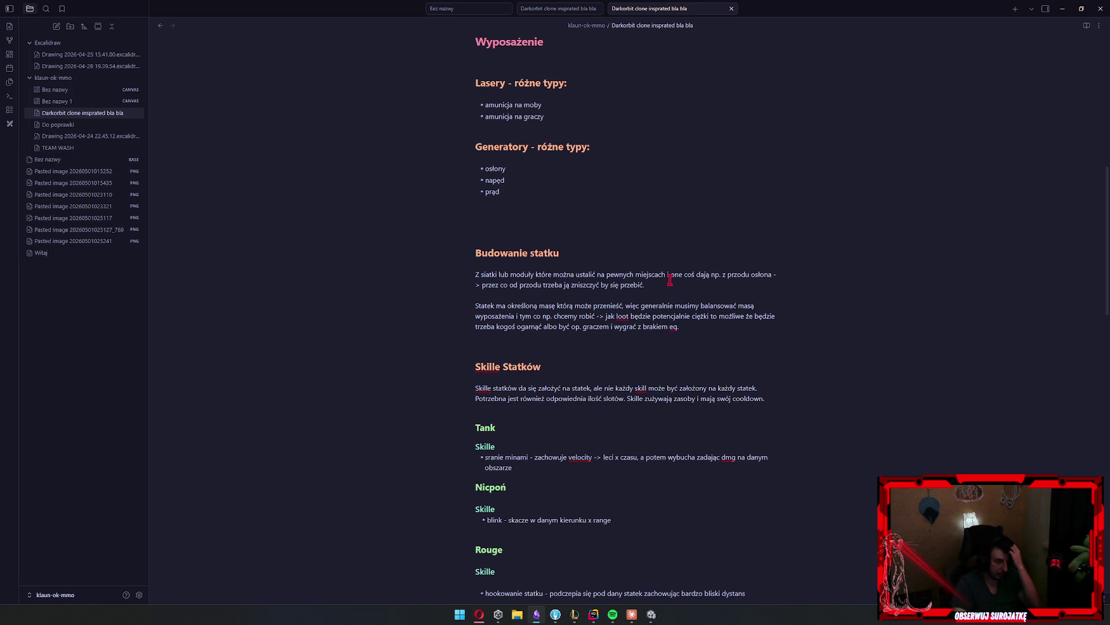
pyautogui.moveTo(667, 284); pyautogui.dragTo(416, 278)
pyautogui.press('BackSpace')
pyautogui.press('BackSpace')
pyautogui.hotkey('ctrl', 'z')
pyautogui.hotkey('ctrl', 'z')
pyautogui.hotkey('ctrl', 'z')
pyautogui.click(645, 285)
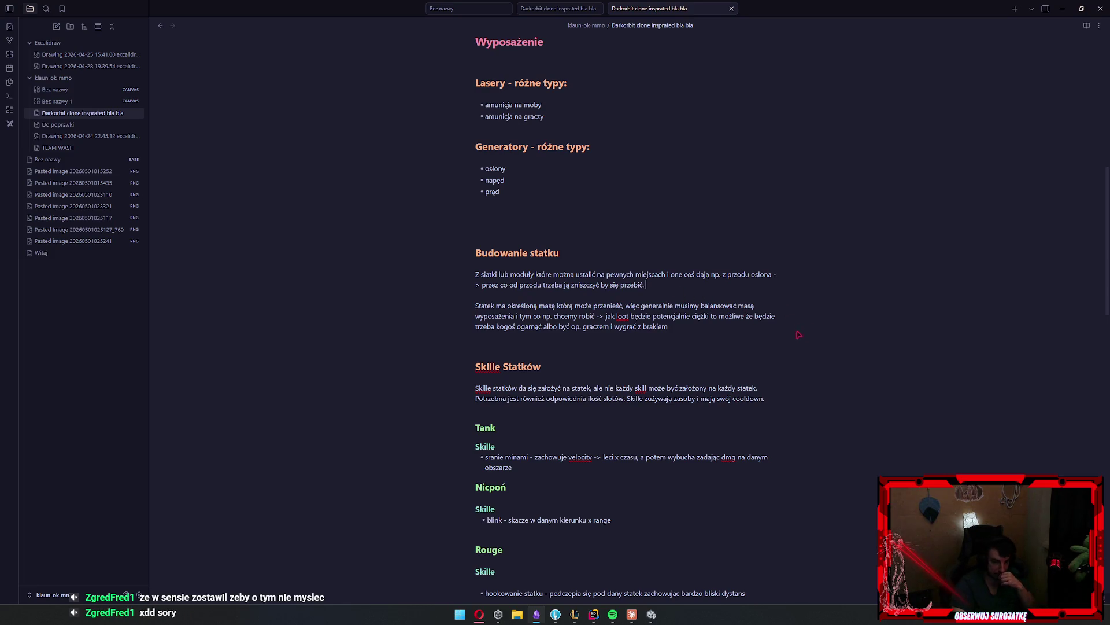
pyautogui.moveTo(765, 329)
pyautogui.mouseDown()
pyautogui.moveTo(642, 306)
pyautogui.moveTo(421, 300)
pyautogui.mouseUp()
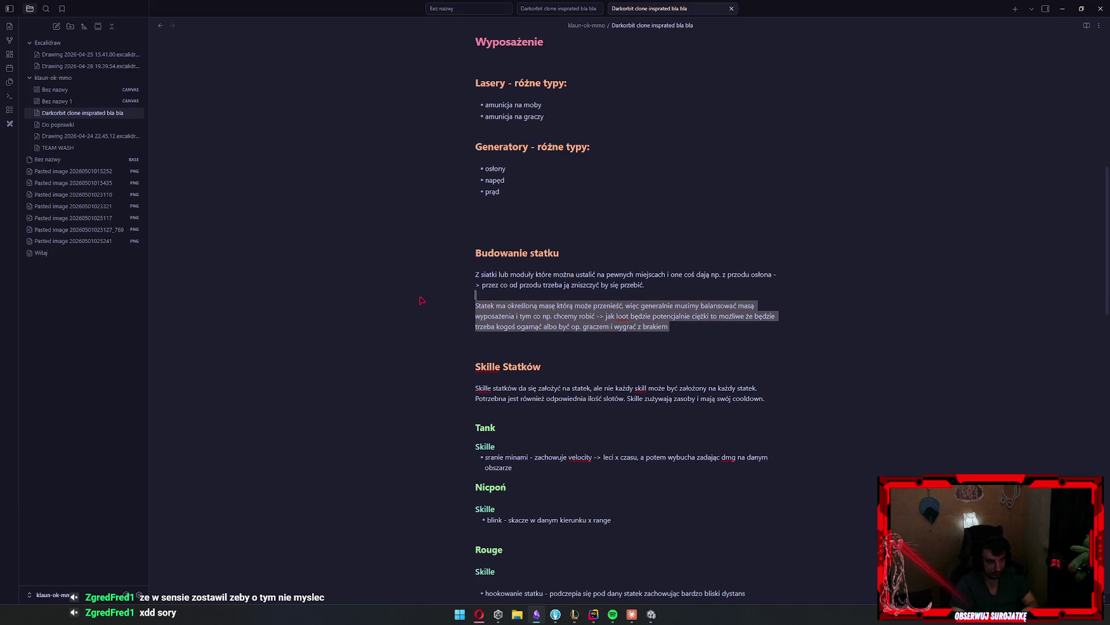
# Delete the 'Statek ma…' ship-mass paragraph, keeping only the modules and front shielding paragraph
pyautogui.press('BackSpace')
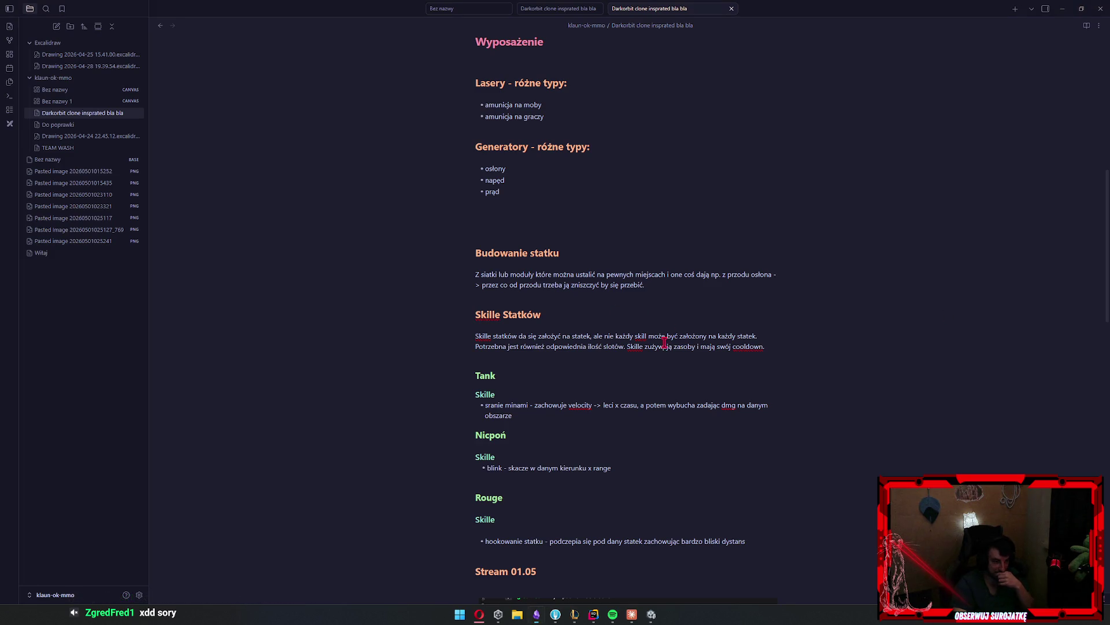
pyautogui.scroll(-15, 665, 344)
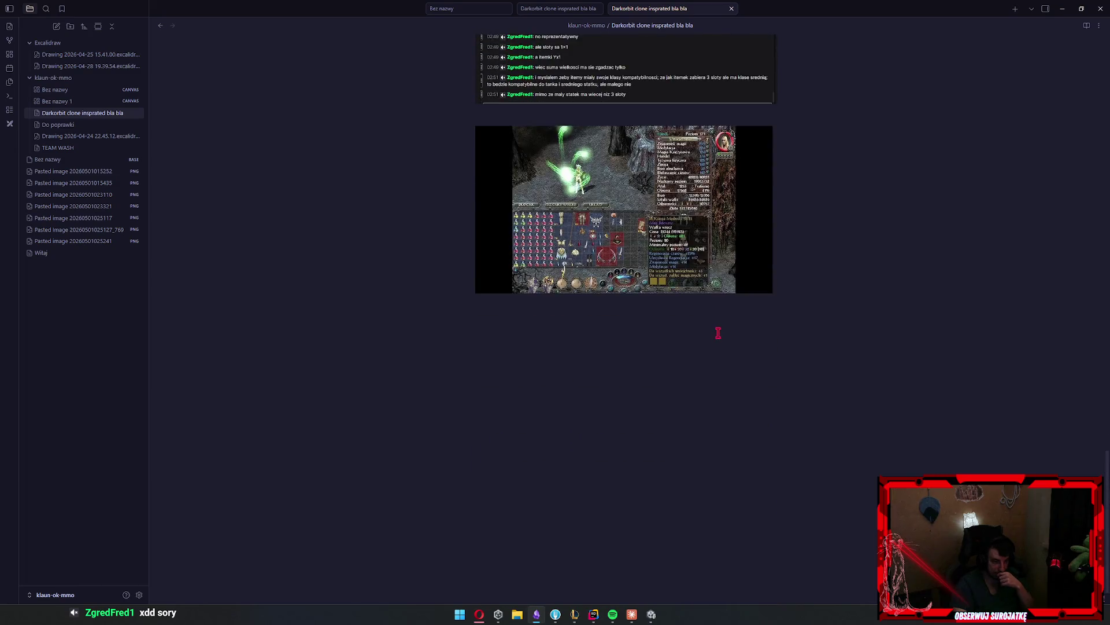
pyautogui.scroll(15, 718, 333)
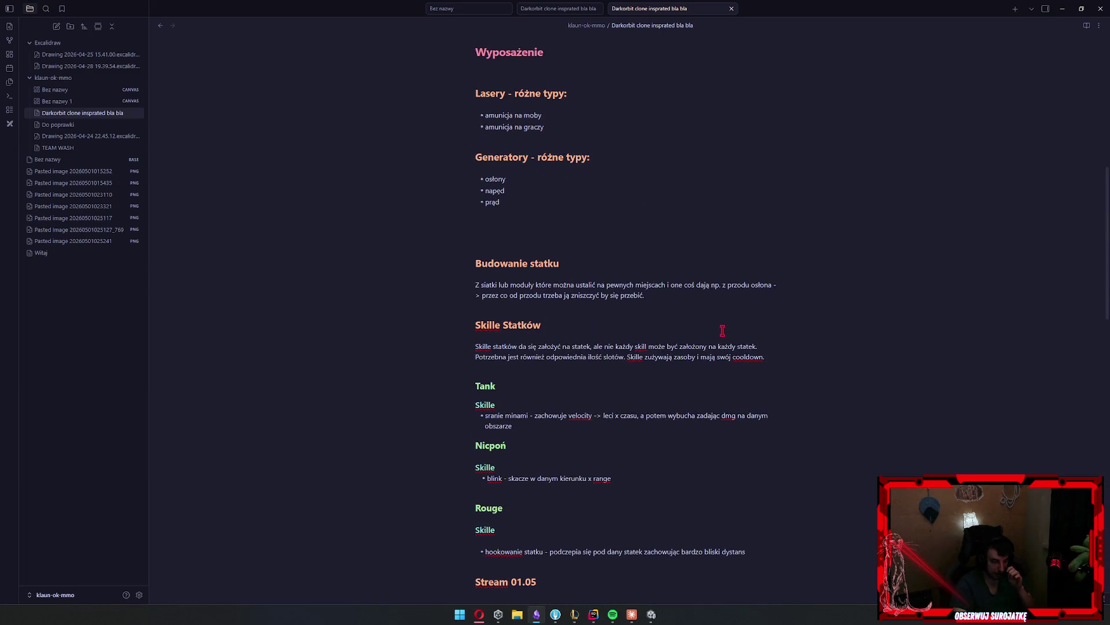
pyautogui.scroll(3, 722, 330)
pyautogui.click(630, 402)
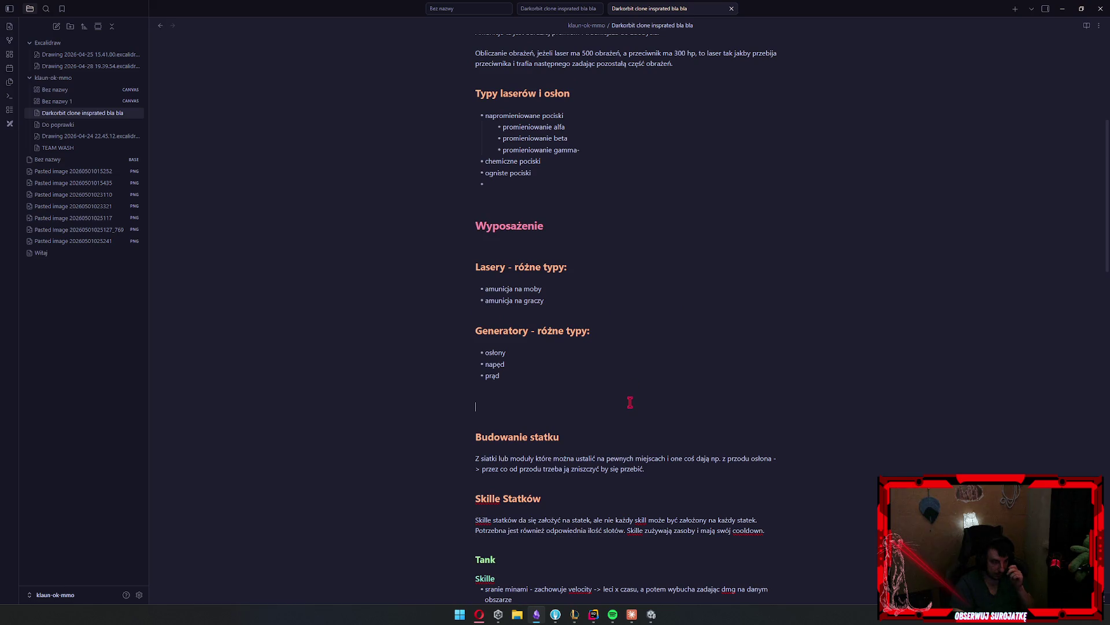
# Delete the extra blank lines above the Budowanie statku heading
pyautogui.press('BackSpace')
pyautogui.press('BackSpace')
pyautogui.press('Home')
pyautogui.press('Right')
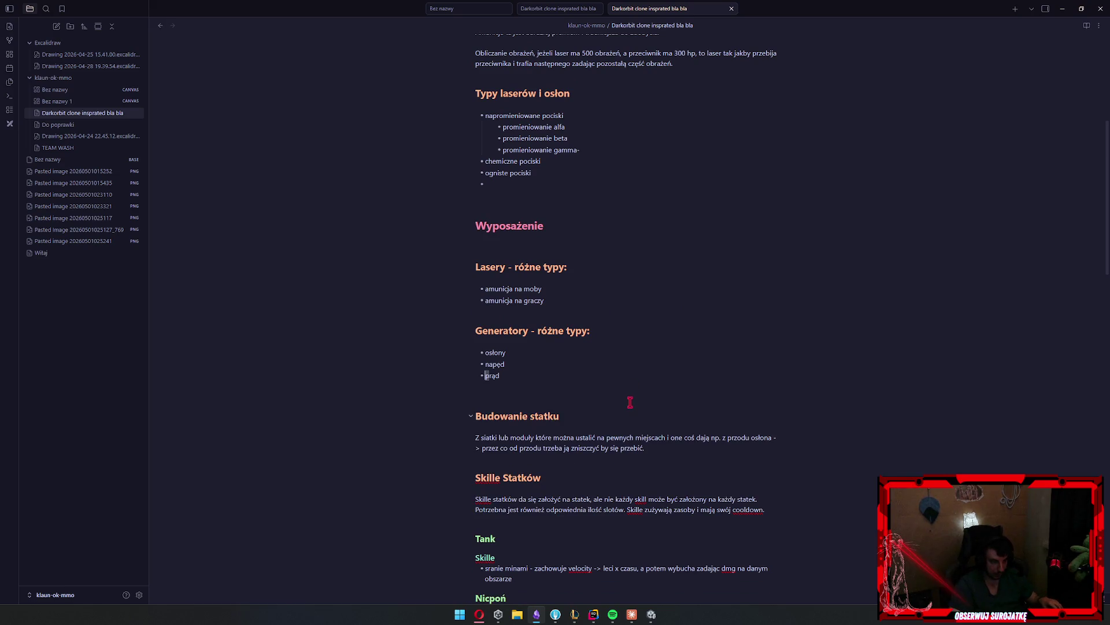
pyautogui.scroll(5, 664, 174)
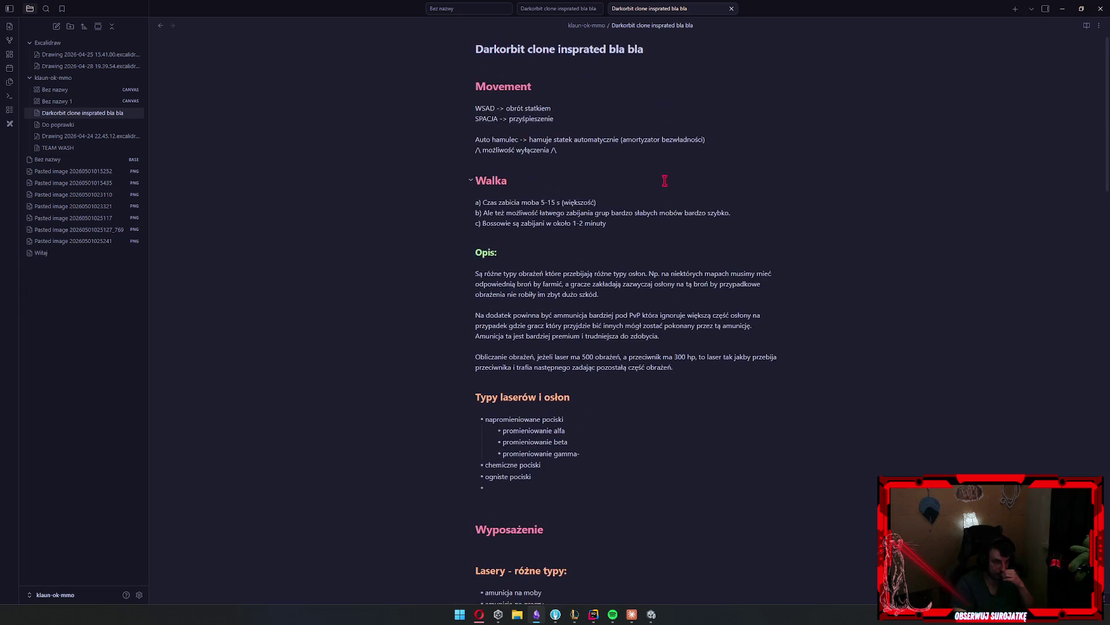
pyautogui.scroll(-4, 706, 156)
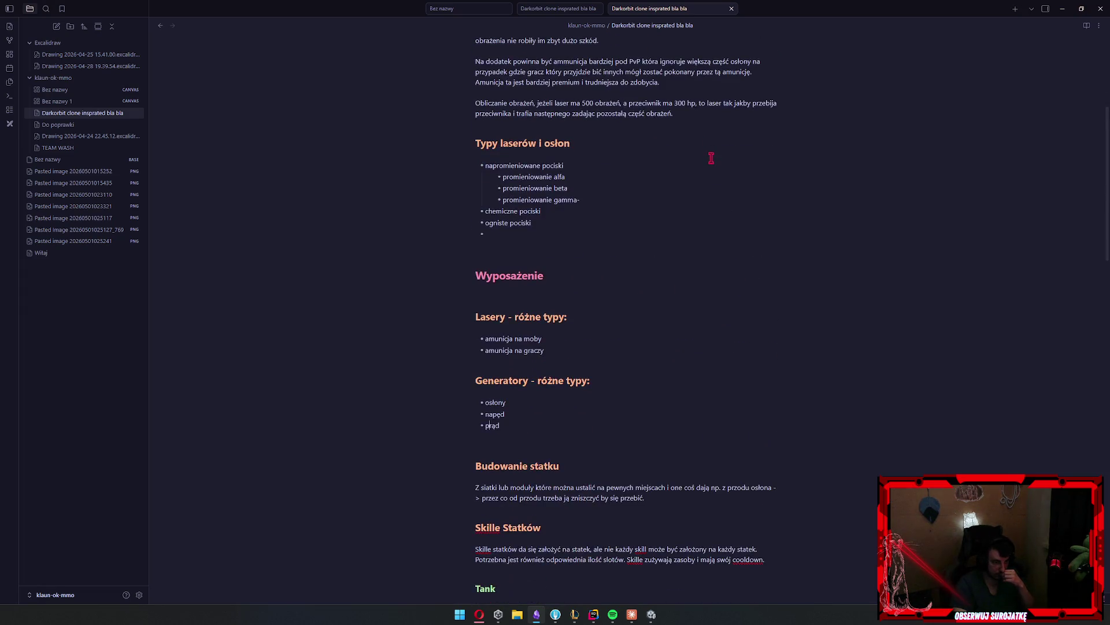
pyautogui.scroll(-3, 707, 157)
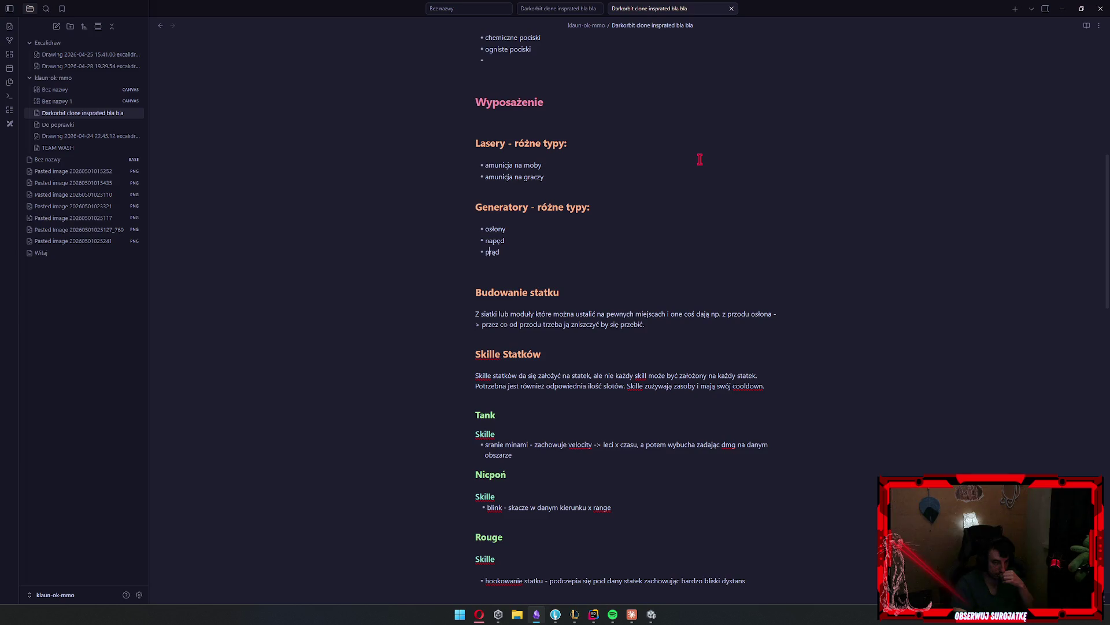
# Review the note from the Generatory heading, then switch to the Unity editor's client scene
pyautogui.click(657, 204)
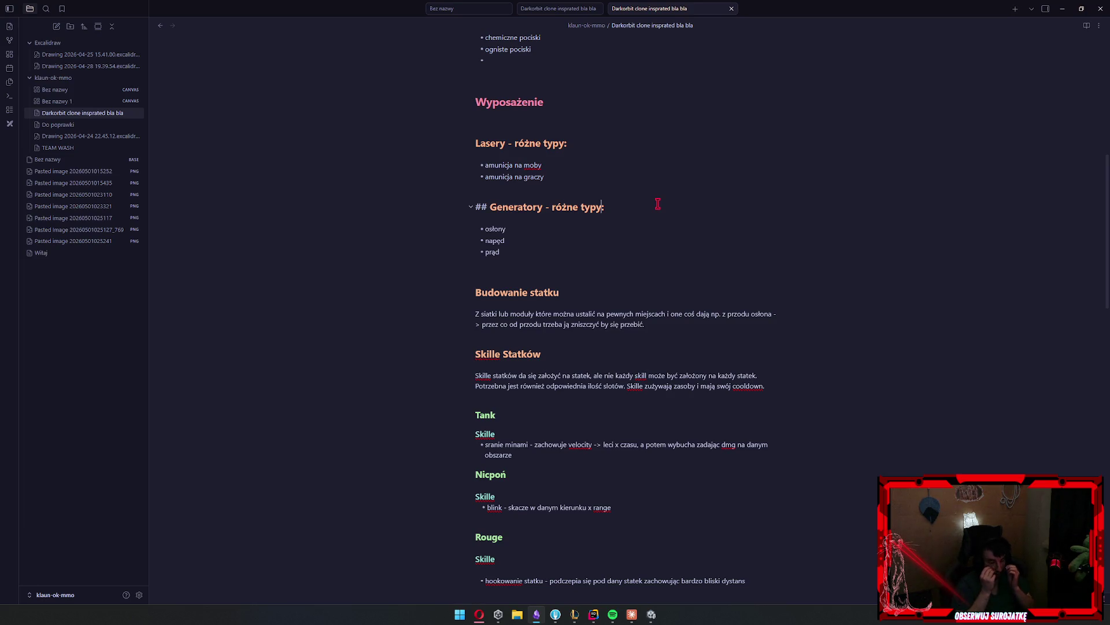
pyautogui.scroll(-8, 690, 285)
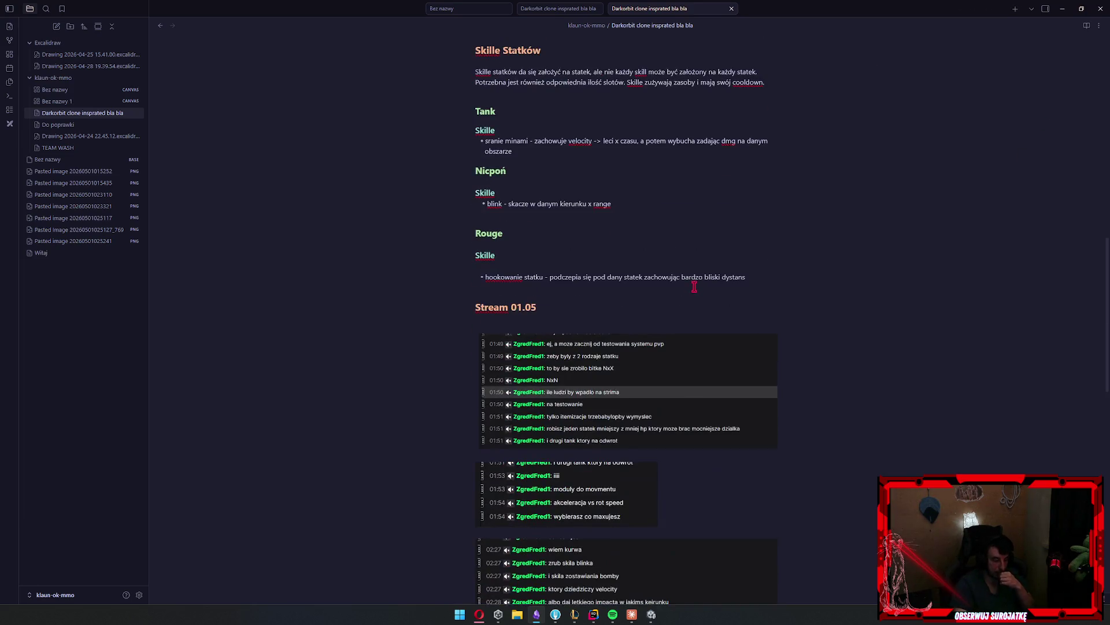
pyautogui.scroll(8, 689, 288)
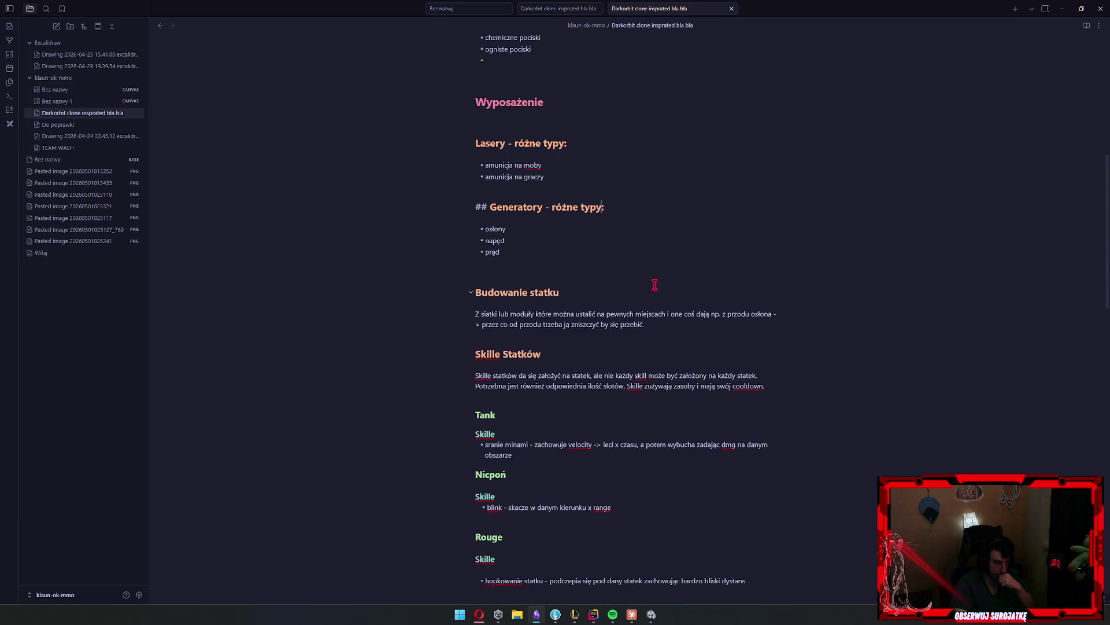
pyautogui.scroll(7, 666, 286)
pyautogui.scroll(1, 666, 288)
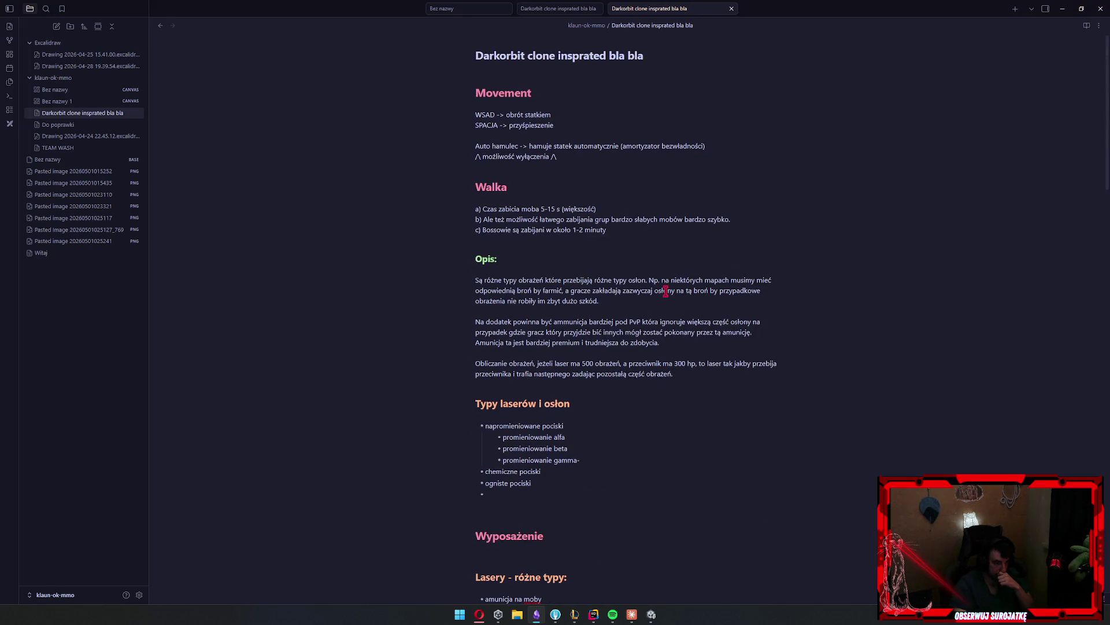
pyautogui.scroll(-4, 665, 290)
pyautogui.scroll(-8, 664, 298)
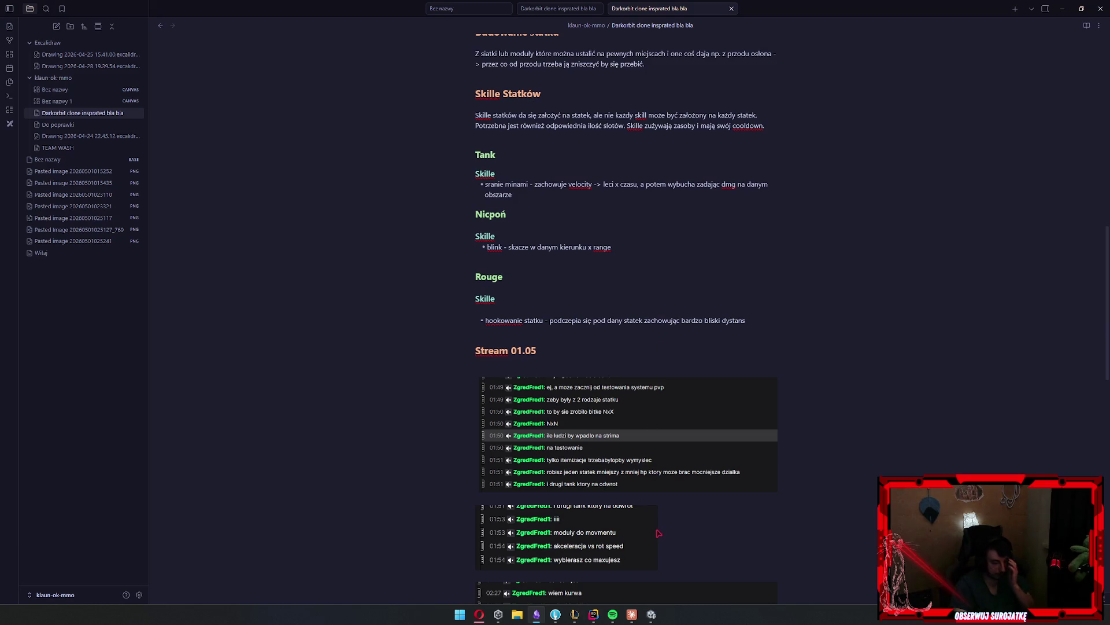
pyautogui.click(651, 614)
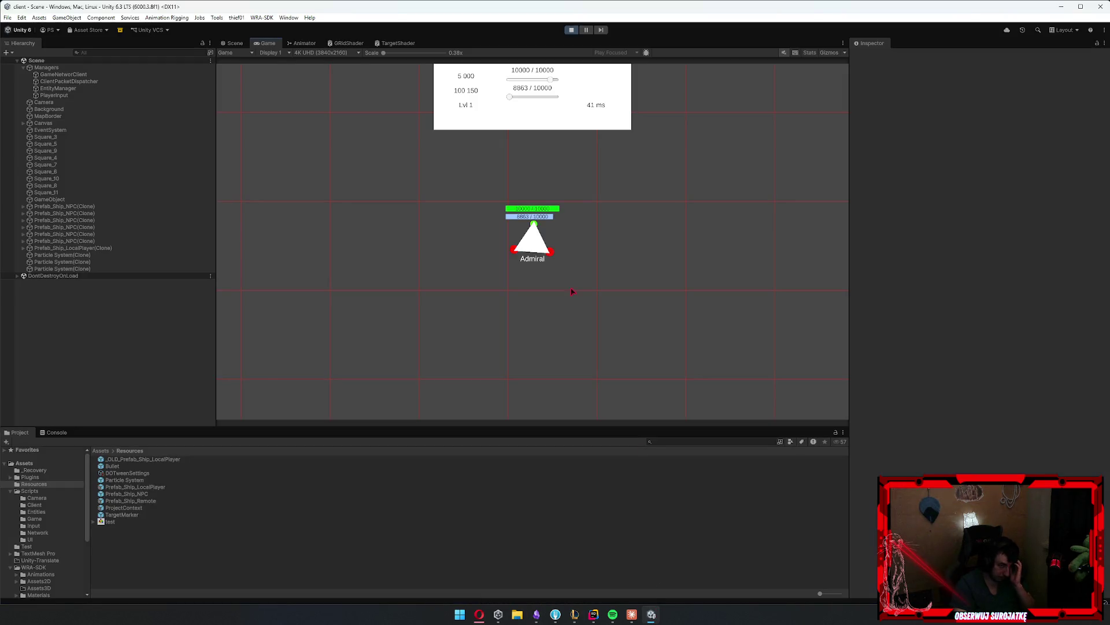
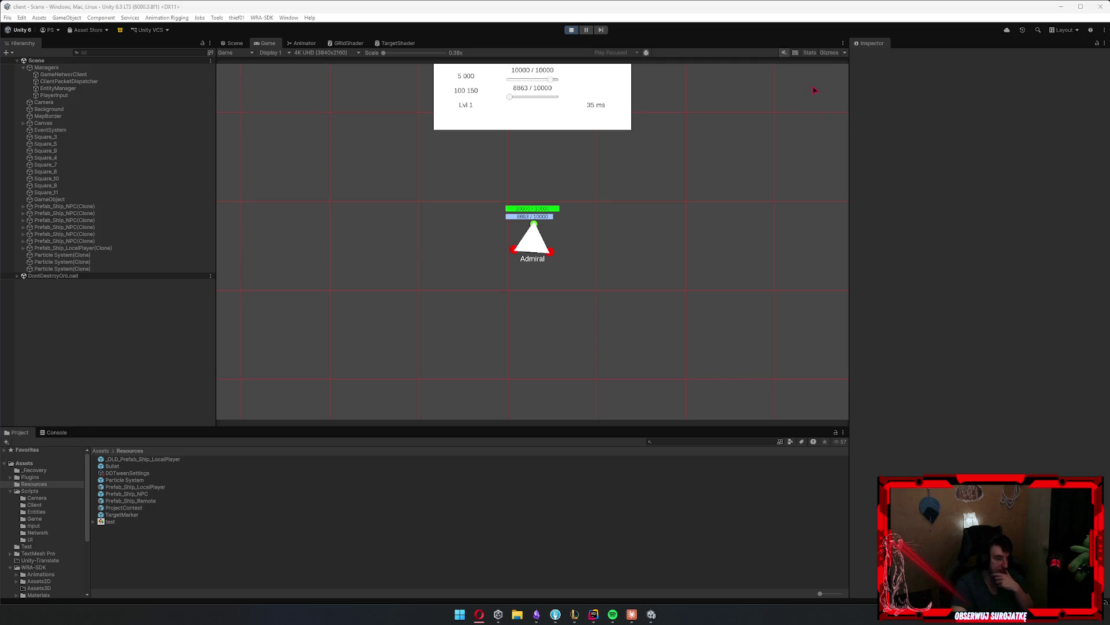
# Stop Play mode, go back to the Scene view, and select the Camera in the hierarchy
pyautogui.click(233, 44)
pyautogui.scroll(-4, 384, 284)
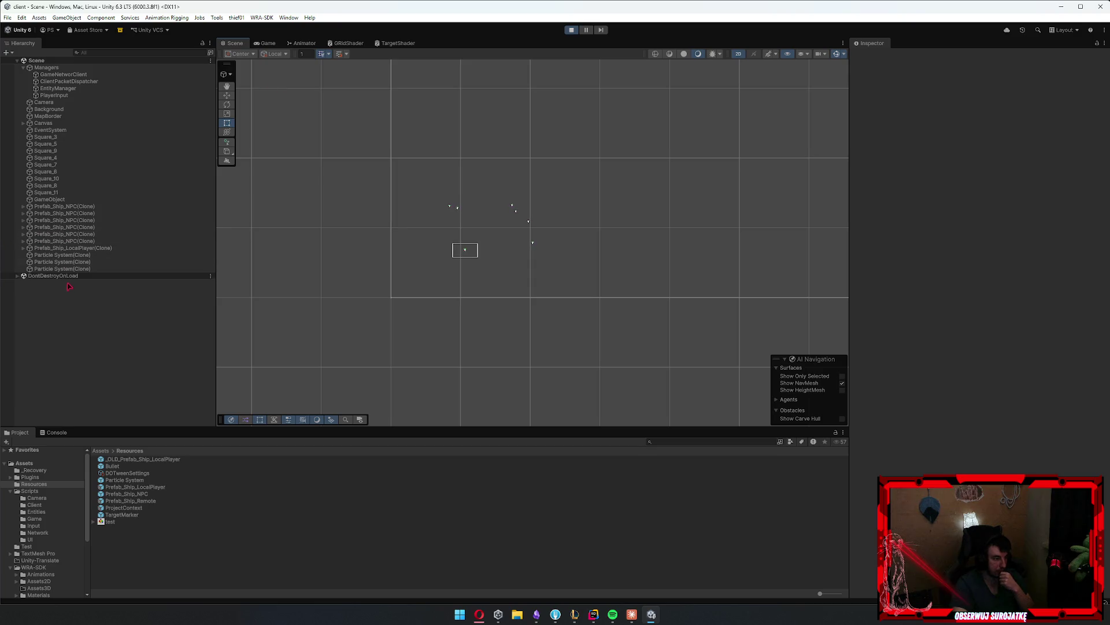
pyautogui.press('f')
pyautogui.scroll(-3, 471, 298)
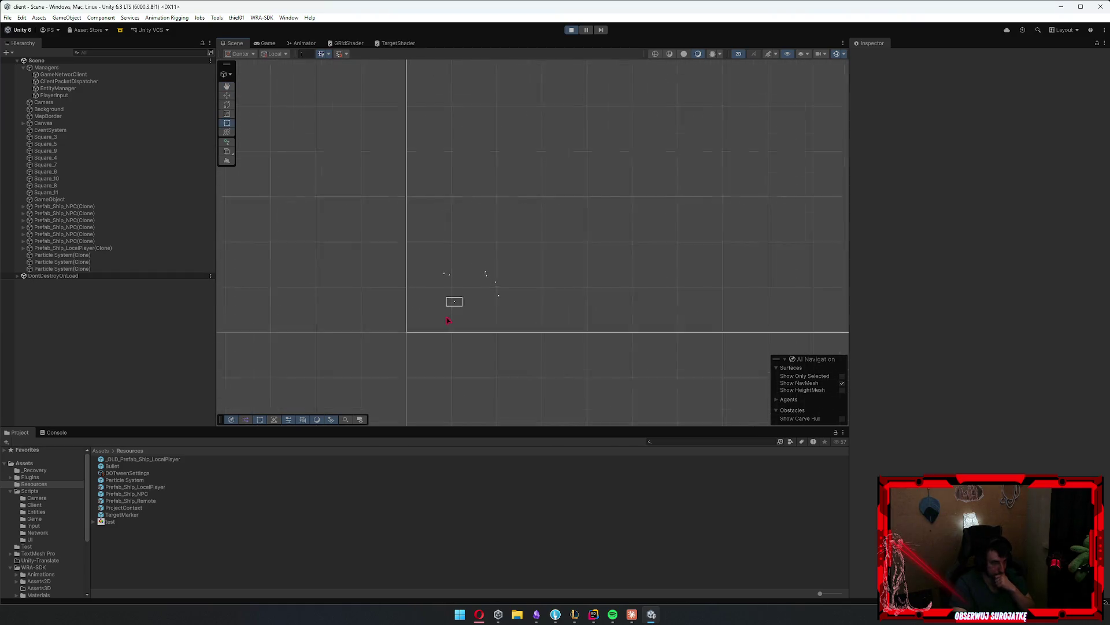
pyautogui.scroll(3, 450, 319)
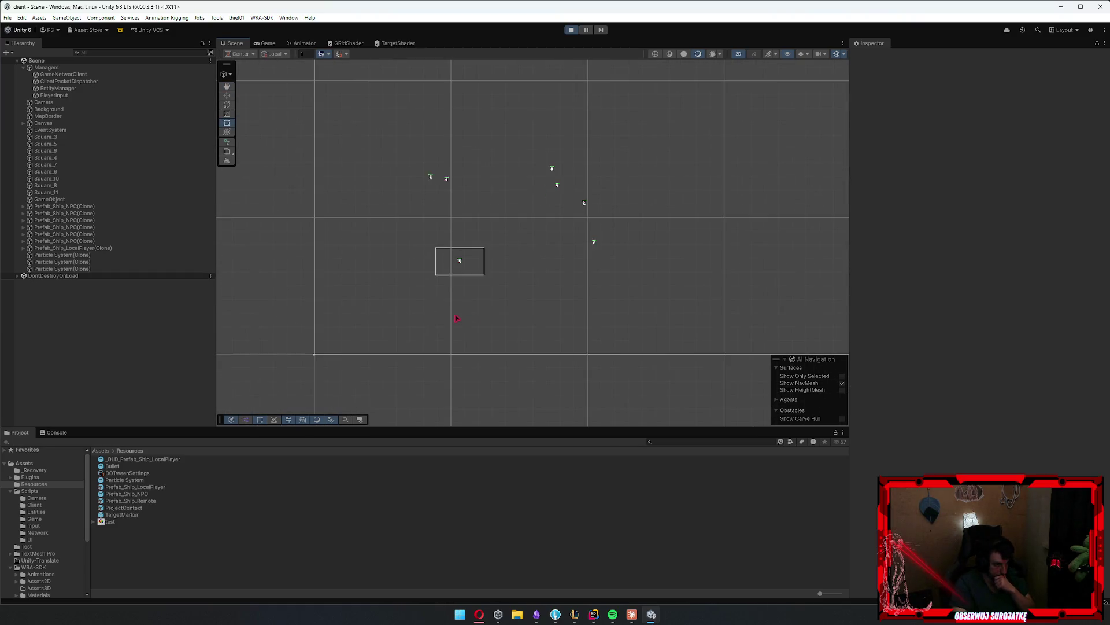
pyautogui.click(44, 102)
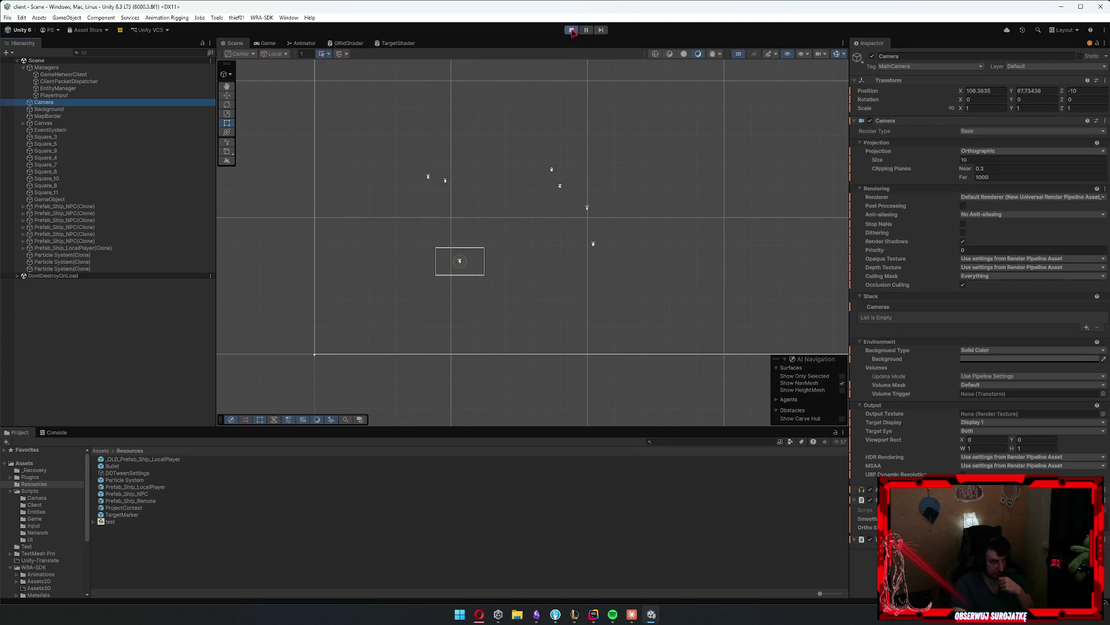
pyautogui.hotkey('ctrl', 'p')
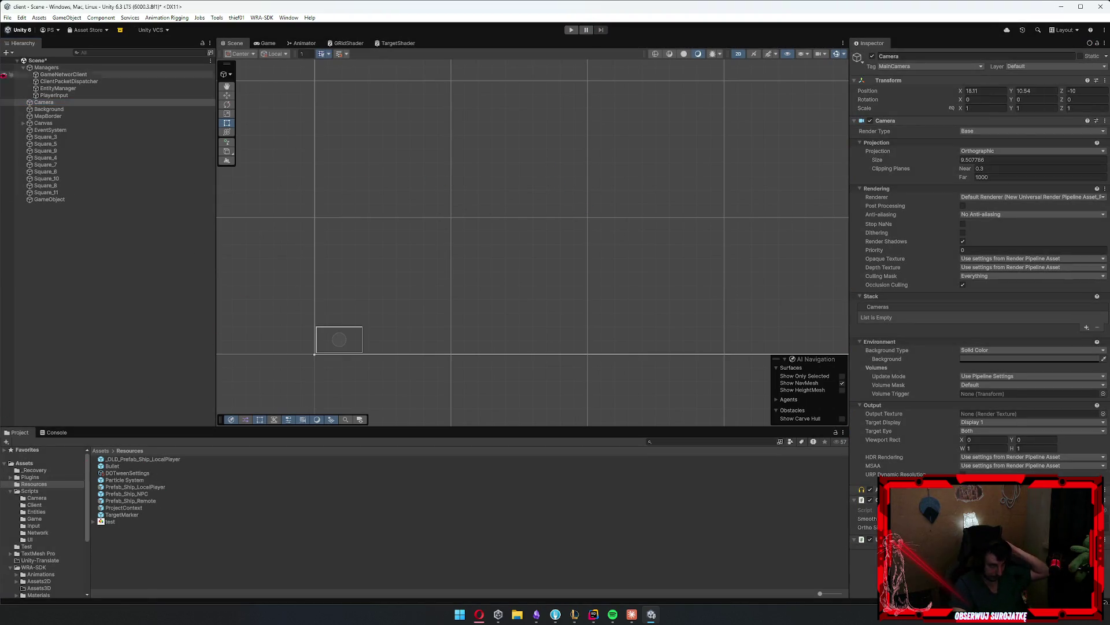
pyautogui.click(69, 103)
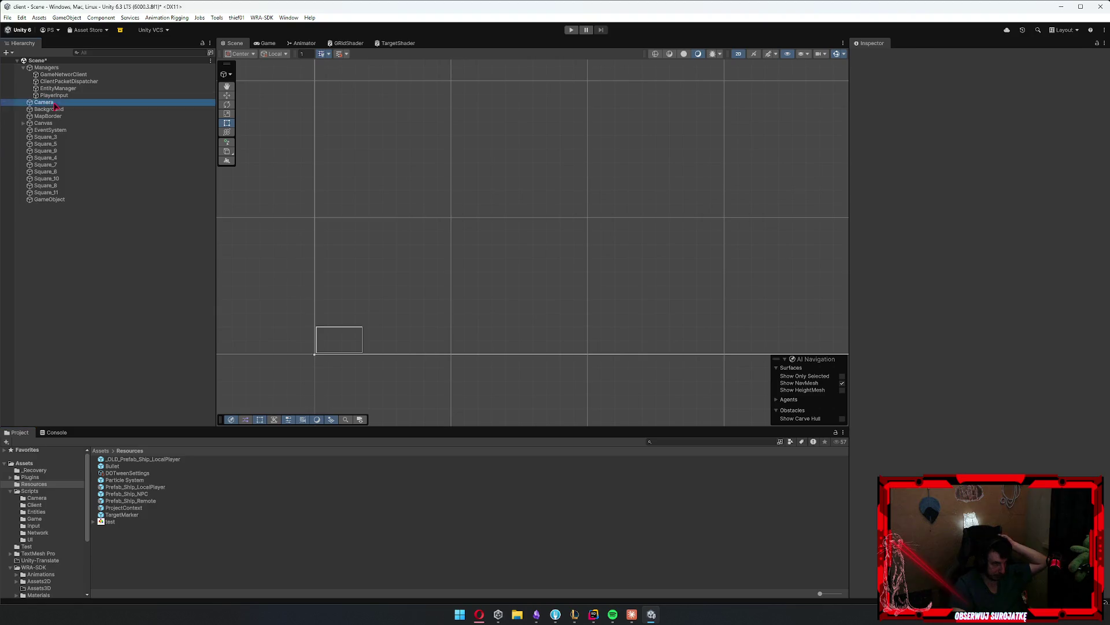
# Expand Canvas and then HUD in the hierarchy to reveal HUD's children
pyautogui.press('Down')
pyautogui.press('Down')
pyautogui.press('Down')
pyautogui.press('Right')
pyautogui.press('Down')
pyautogui.press('Down')
pyautogui.press('Right')
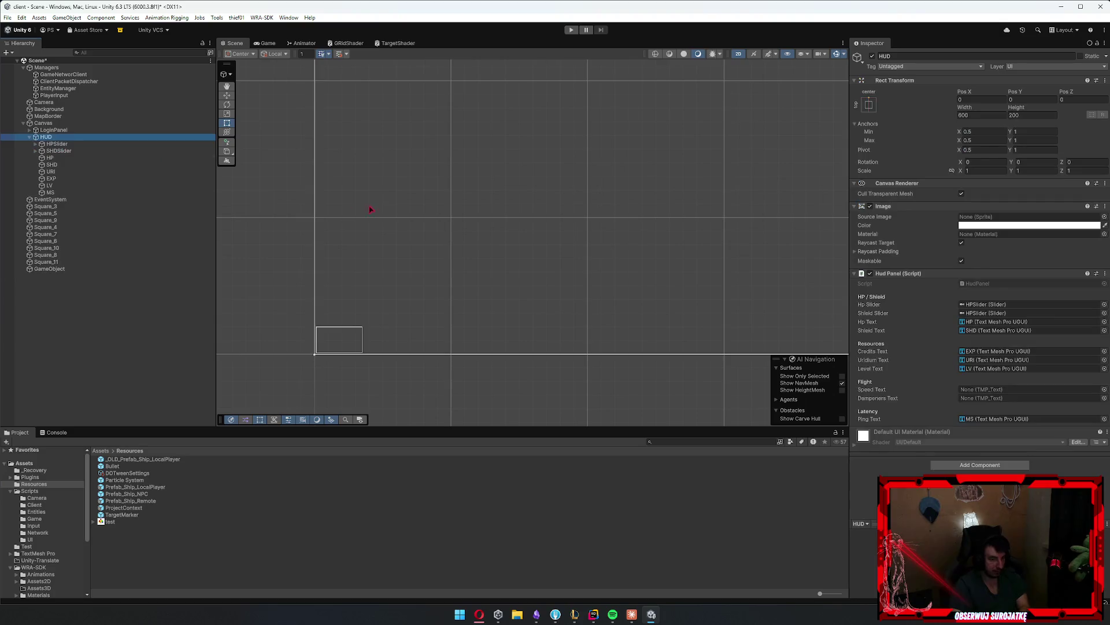
pyautogui.press('Down')
# Create a UI (Canvas) Image as a child of the HUD object
pyautogui.hotkey('ctrl', 'p')
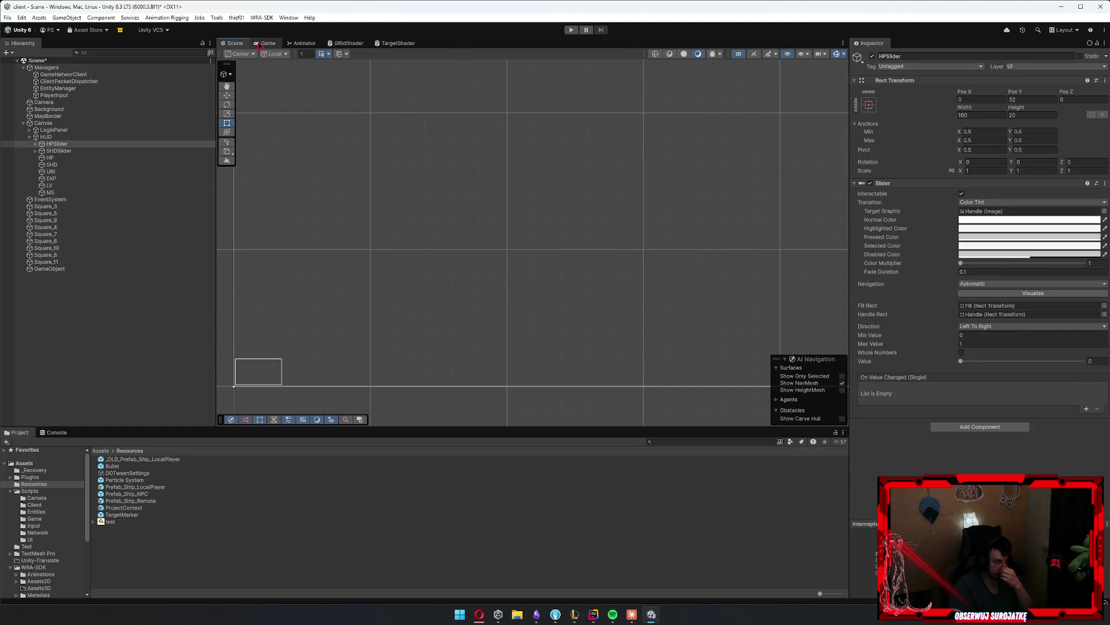
pyautogui.click(220, 44)
pyautogui.click(53, 130)
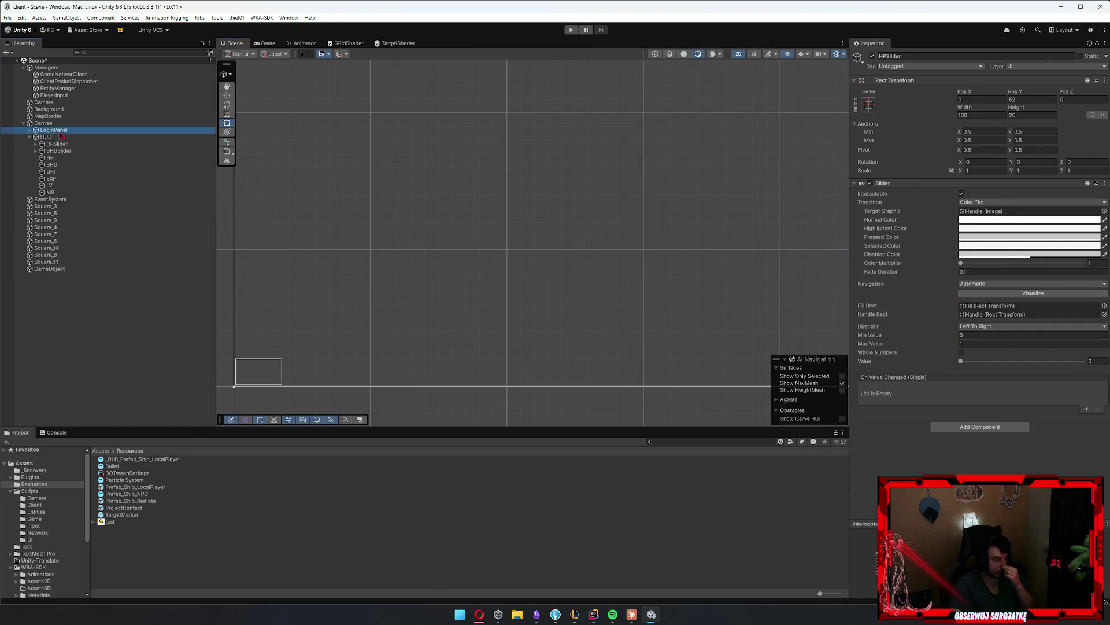
pyautogui.click(58, 137)
pyautogui.rightClick(57, 137)
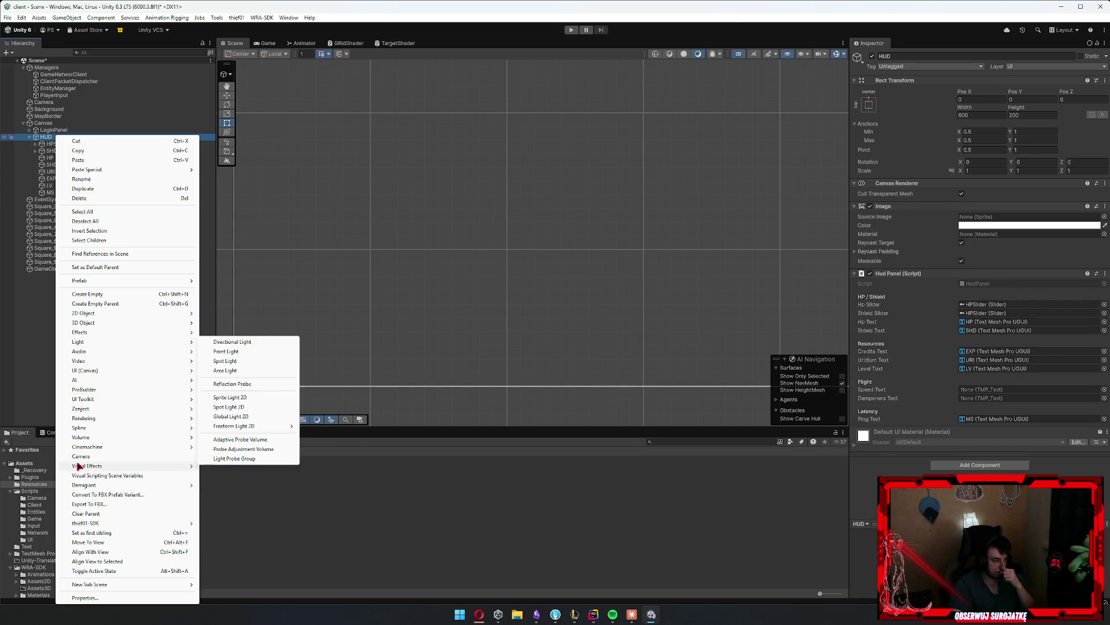
pyautogui.moveTo(109, 374)
pyautogui.click(229, 373)
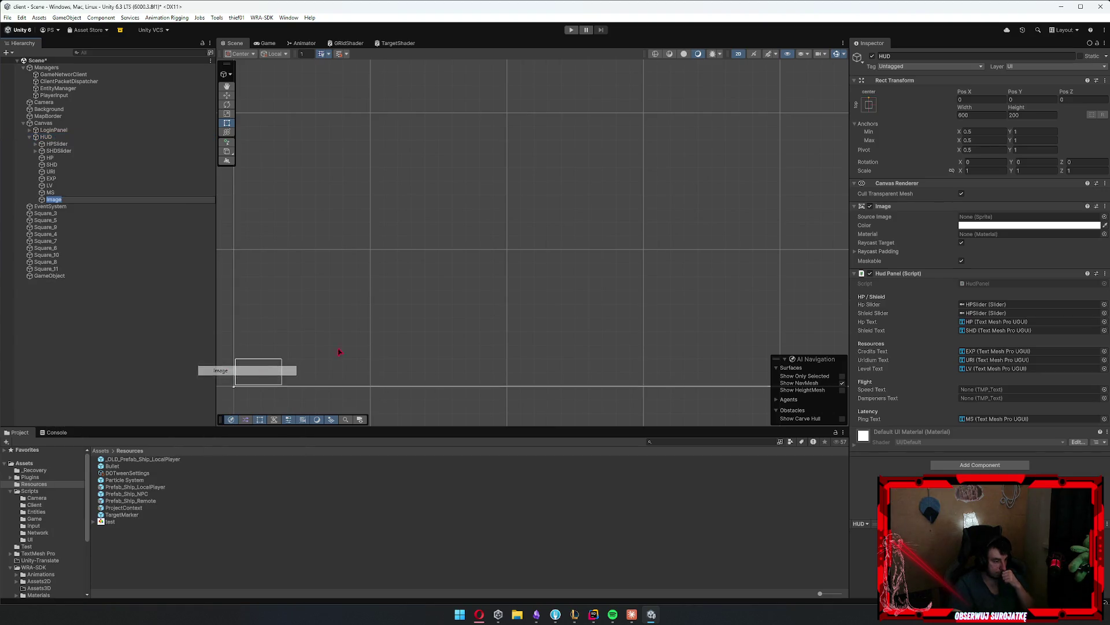
# Anchor the Image to the bottom-right preset and set its Pivot Y to 0
pyautogui.scroll(-3, 491, 288)
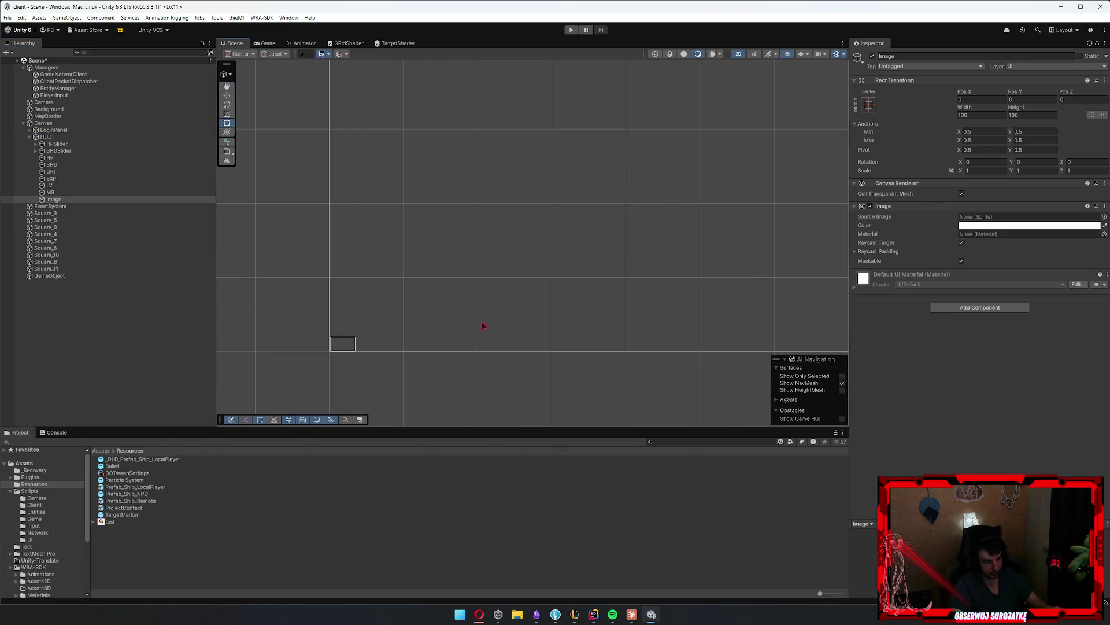
pyautogui.click(869, 105)
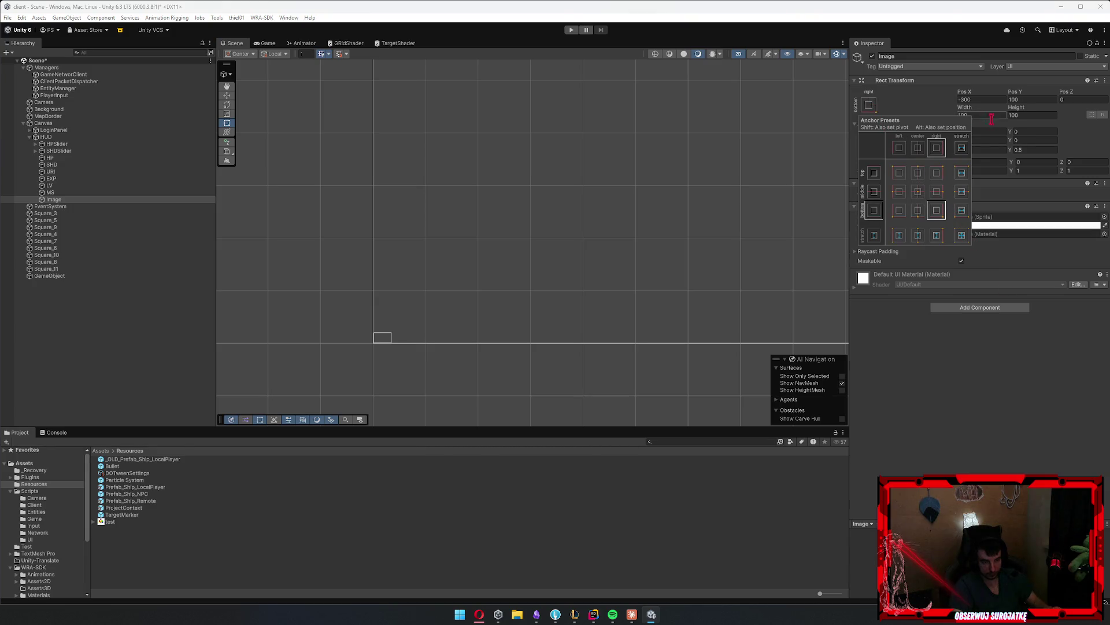
pyautogui.click(936, 210)
pyautogui.click(1023, 151)
pyautogui.write('0')
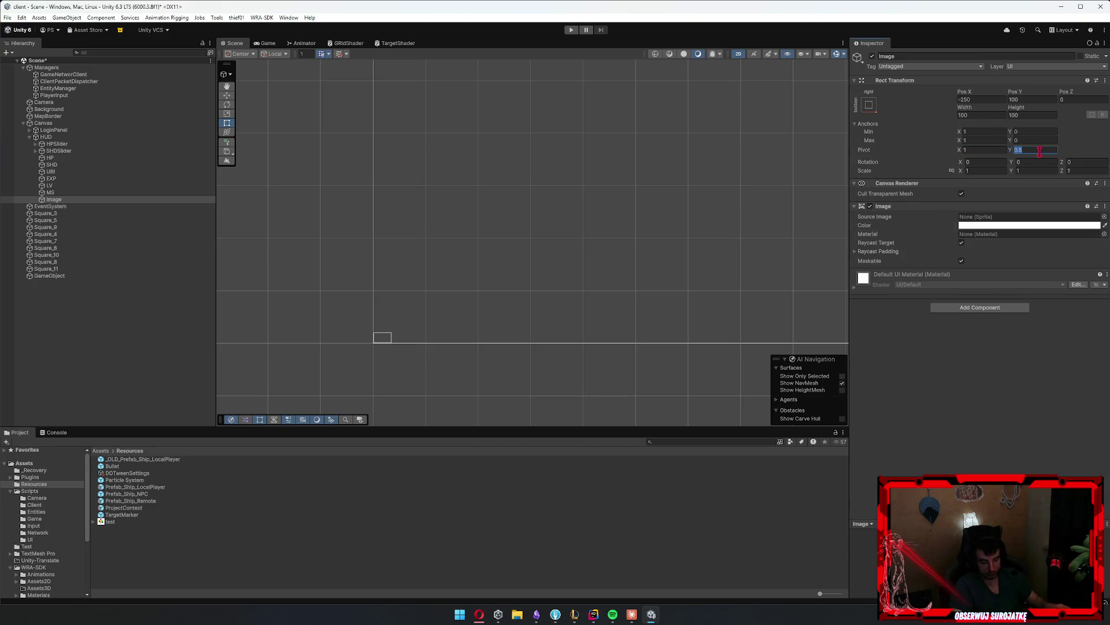
pyautogui.press('Return')
# Set the Image's Pos X and Pos Y to 0 and frame it in the scene
pyautogui.click(986, 100)
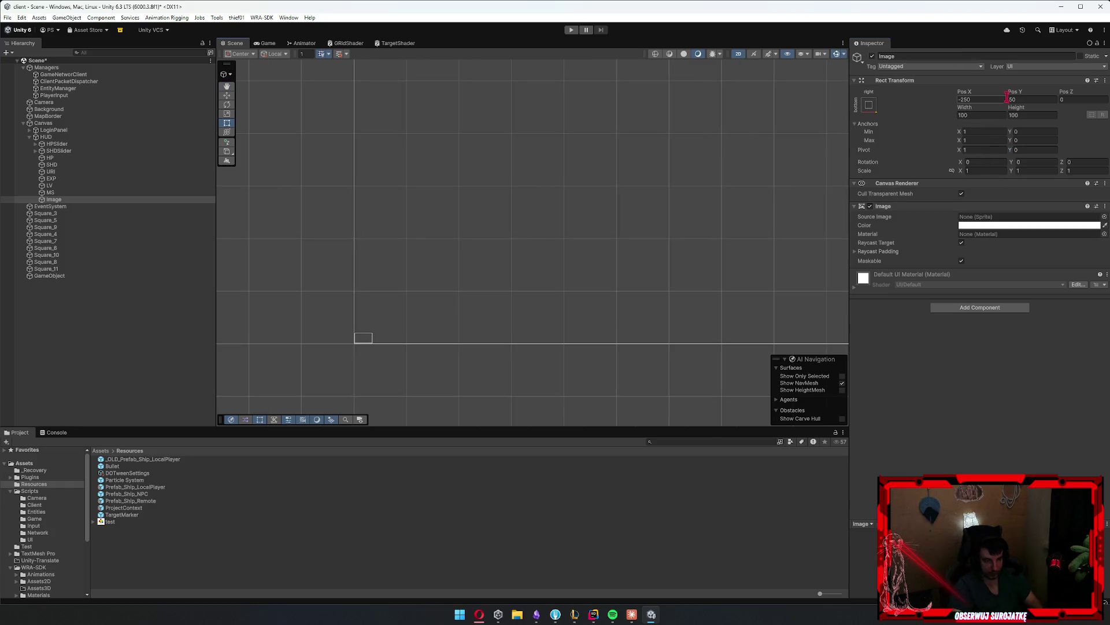
pyautogui.write('0')
pyautogui.press('Tab')
pyautogui.write('0')
pyautogui.press('Return')
pyautogui.press('f')
pyautogui.scroll(-10, 553, 230)
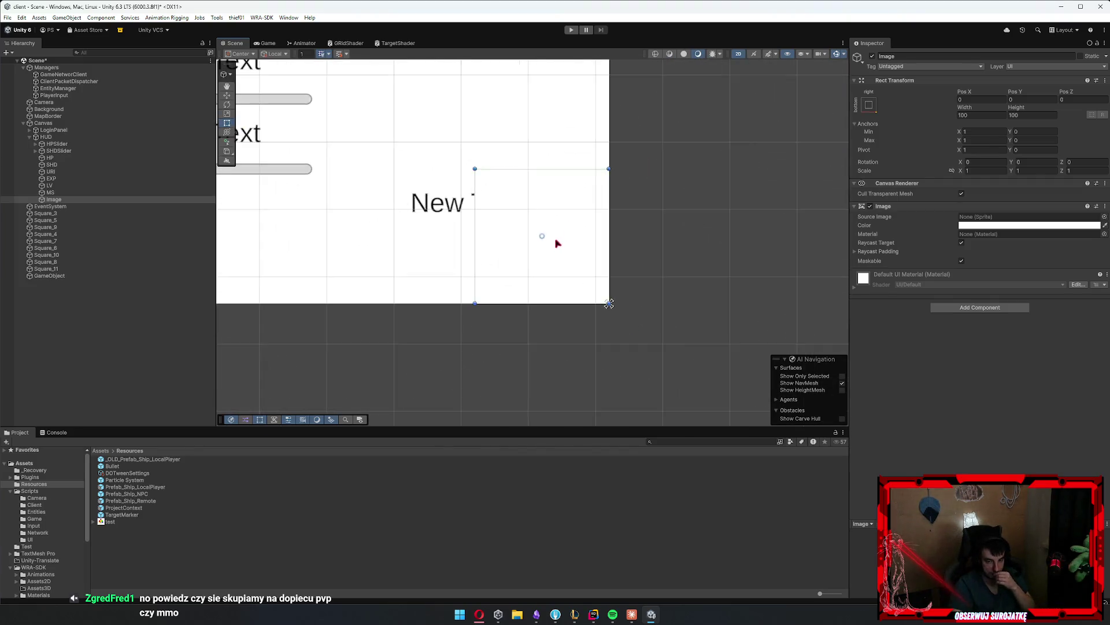
pyautogui.scroll(-3, 591, 317)
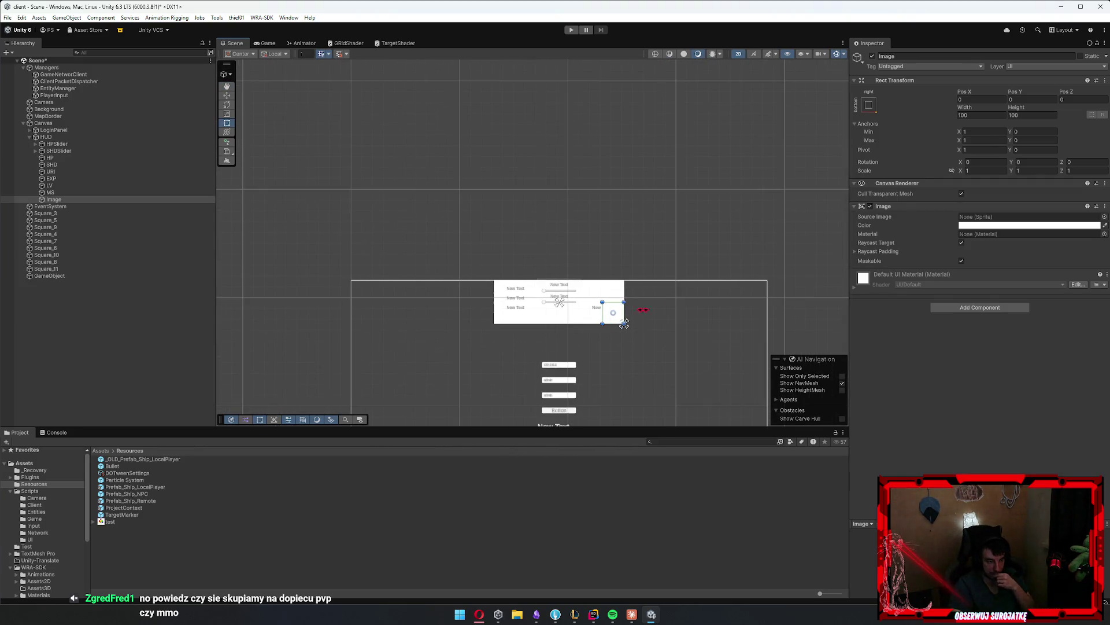
# Drag the Image out of HUD so it sits directly under Canvas
pyautogui.moveTo(60, 200); pyautogui.dragTo(51, 124)
pyautogui.click(64, 152)
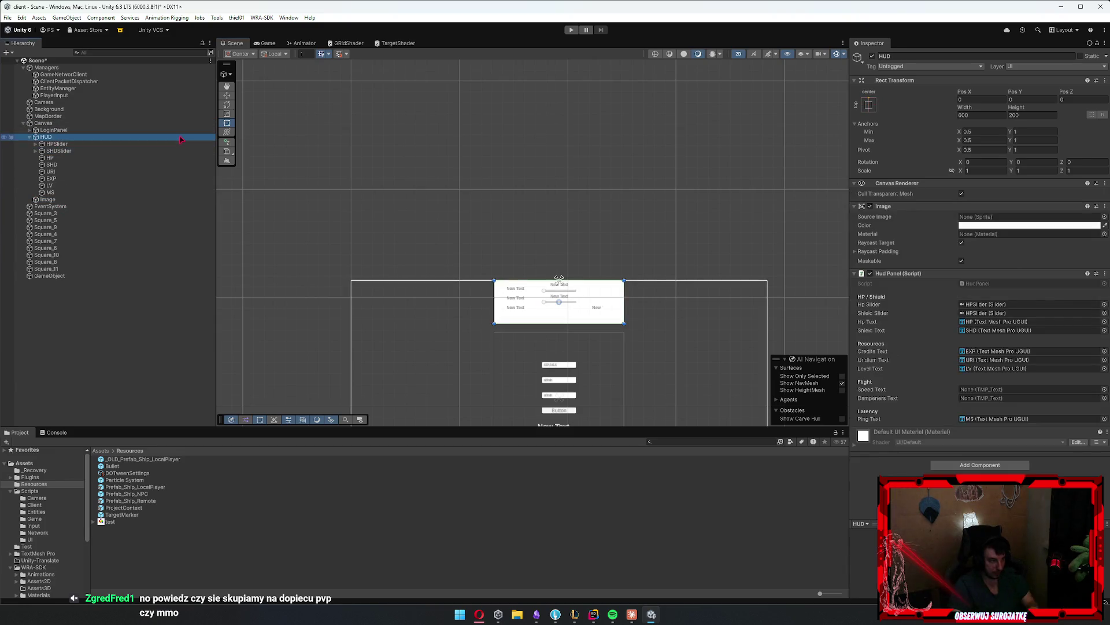
pyautogui.click(69, 159)
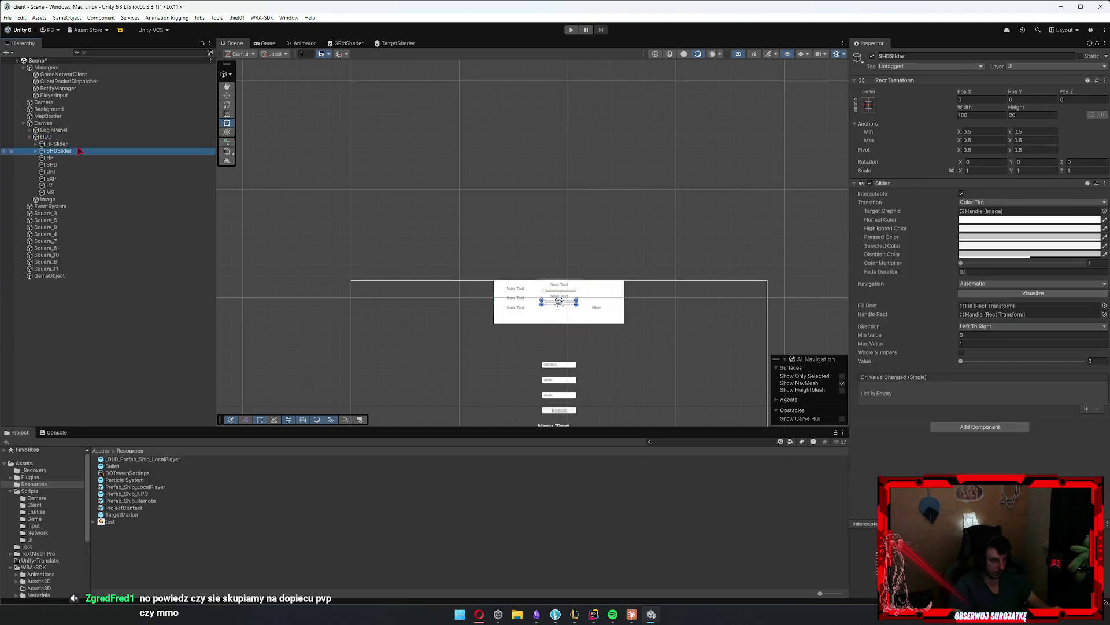
pyautogui.press('Left')
pyautogui.press('Left')
pyautogui.click(76, 144)
pyautogui.press('Return')
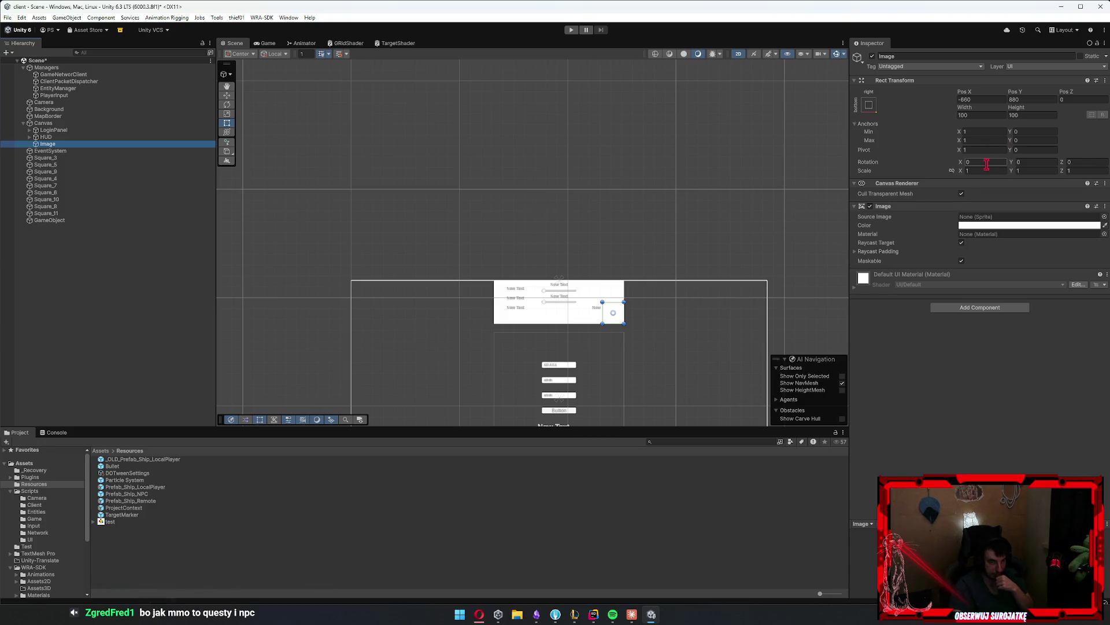
pyautogui.click(983, 99)
# Reset the Image's Pos X and Pos Y to 0 and give it a width of 250
pyautogui.press('BackSpace')
pyautogui.doubleClick(1039, 99)
pyautogui.write('0')
pyautogui.press('Return')
pyautogui.moveTo(516, 357); pyautogui.dragTo(521, 186)
pyautogui.scroll(-2, 613, 248)
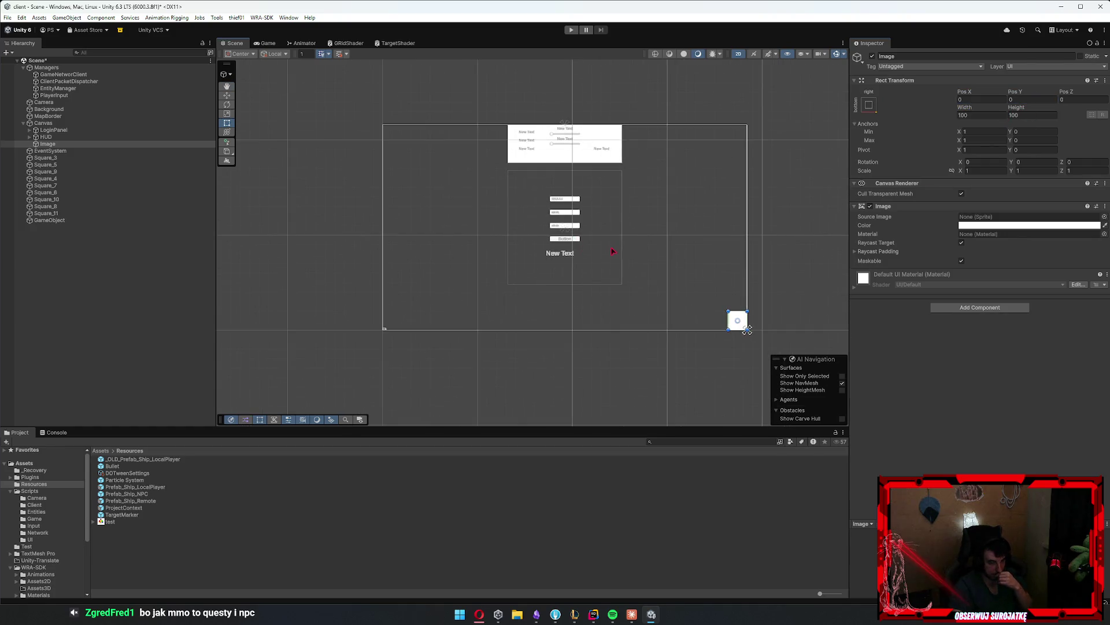
pyautogui.scroll(2, 676, 292)
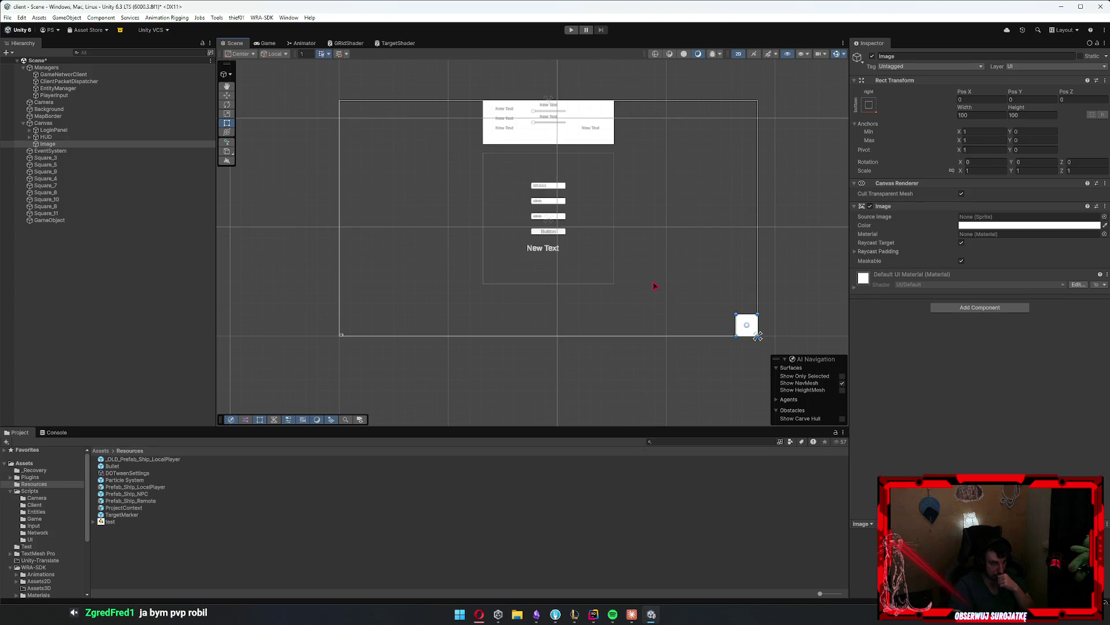
pyautogui.click(981, 114)
pyautogui.write('250')
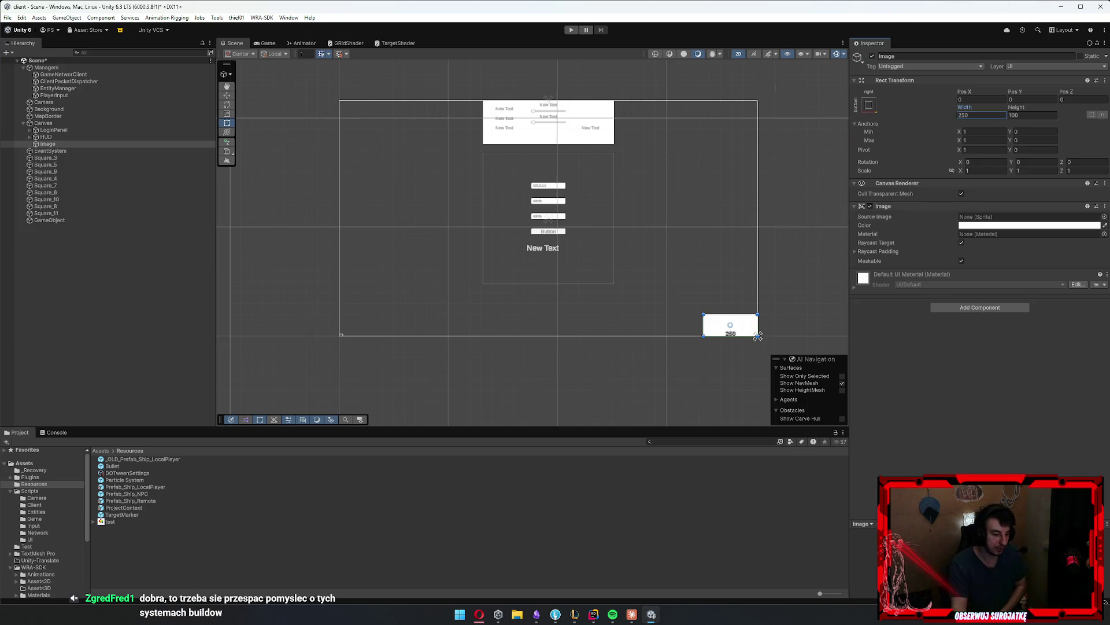
# Confirm the 250 width, set the Image height to 150, and save the scene
pyautogui.press('Return')
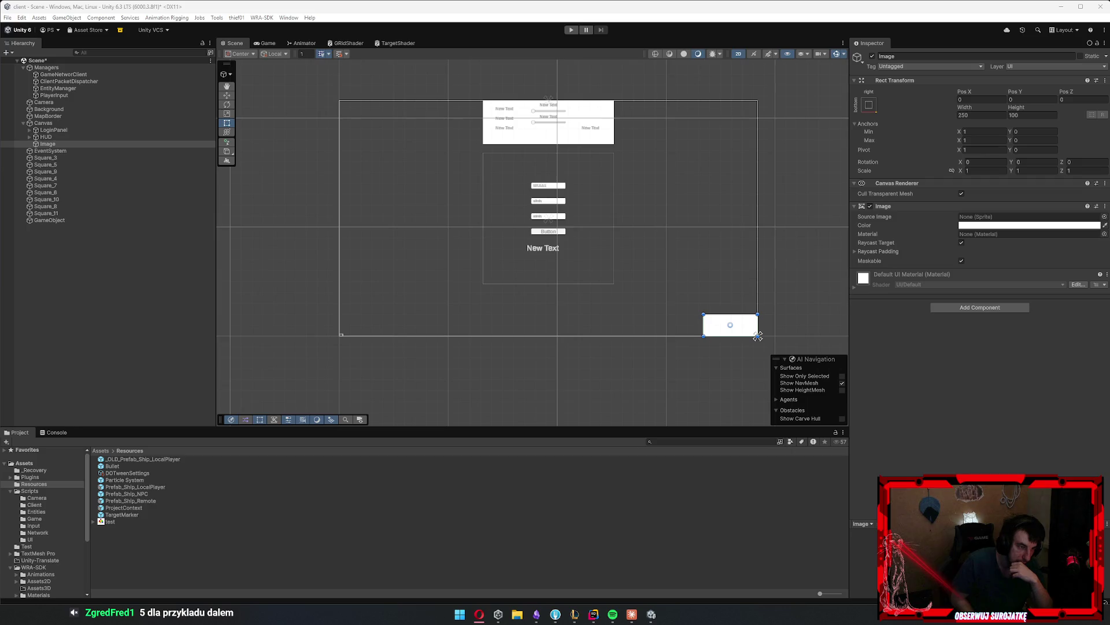
pyautogui.doubleClick(1024, 115)
pyautogui.write('150')
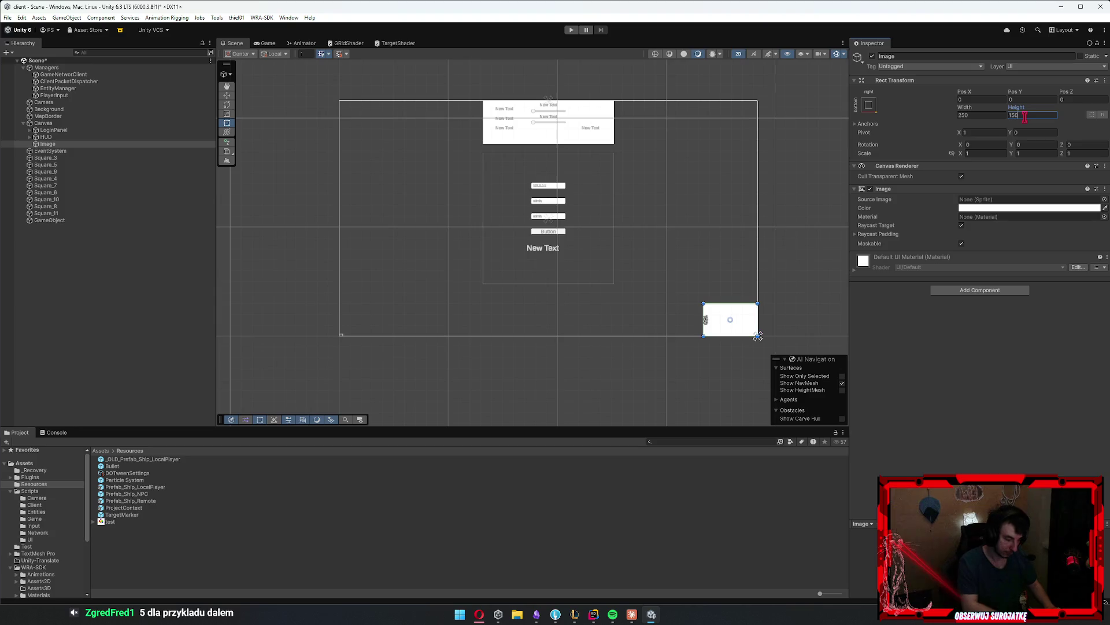
pyautogui.hotkey('ctrl', 's')
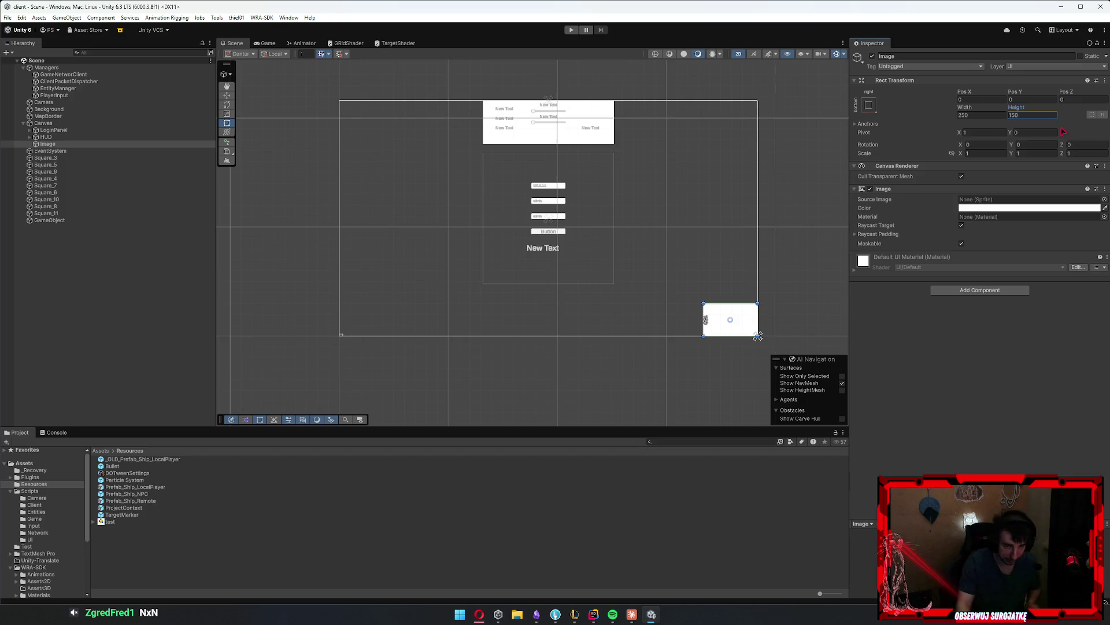
pyautogui.press('Return')
pyautogui.moveTo(669, 327); pyautogui.dragTo(554, 293)
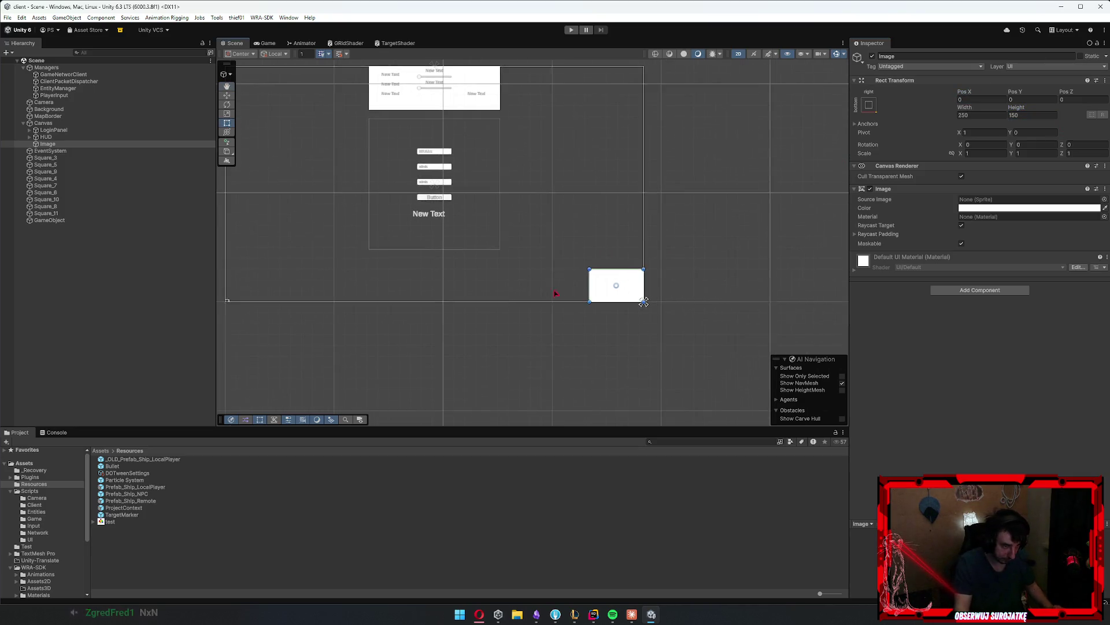
# Change the bottom-right Image's colour from white to black
pyautogui.scroll(3, 636, 298)
pyautogui.click(1030, 208)
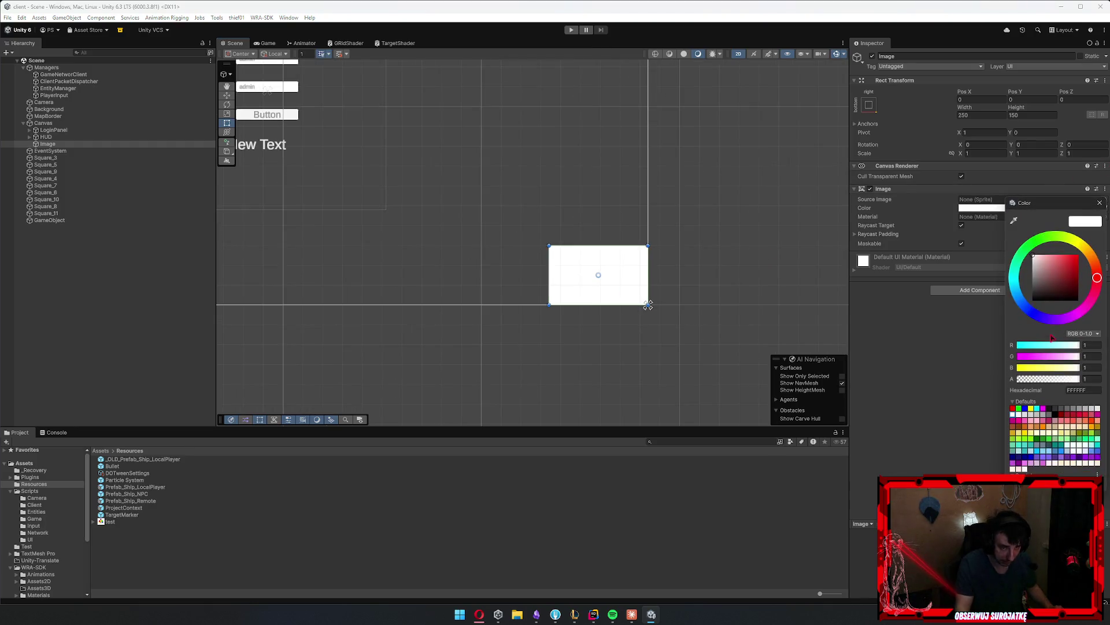
pyautogui.click(1046, 296)
pyautogui.moveTo(545, 340); pyautogui.dragTo(598, 308)
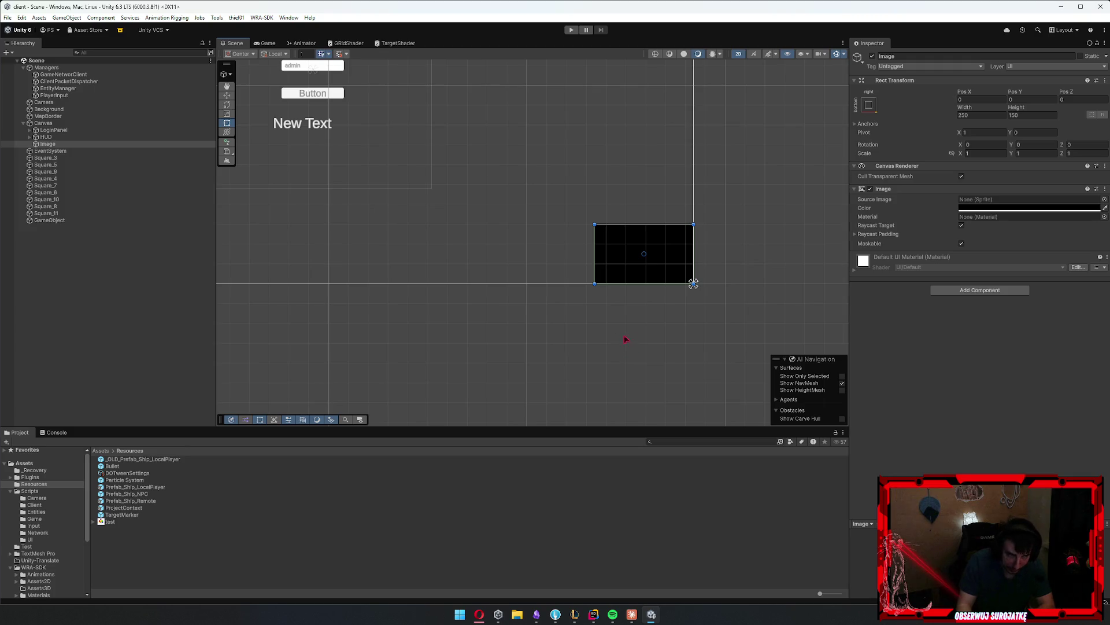
pyautogui.scroll(-2, 513, 293)
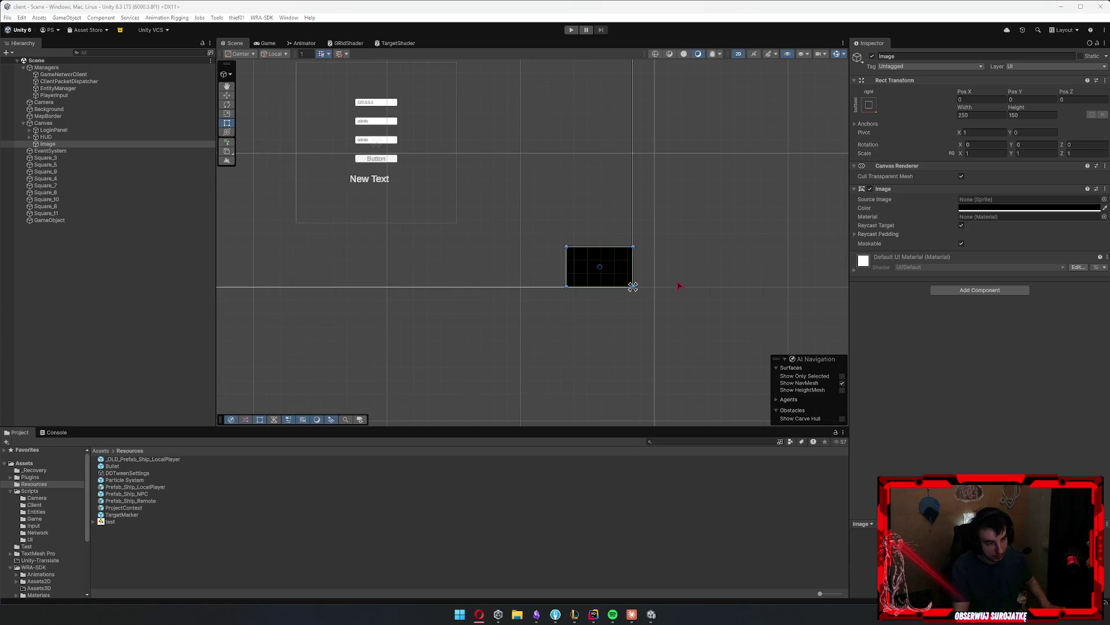
# Add a red child Image inside the black Image and set its width to 1
pyautogui.click(52, 143)
pyautogui.press('Escape')
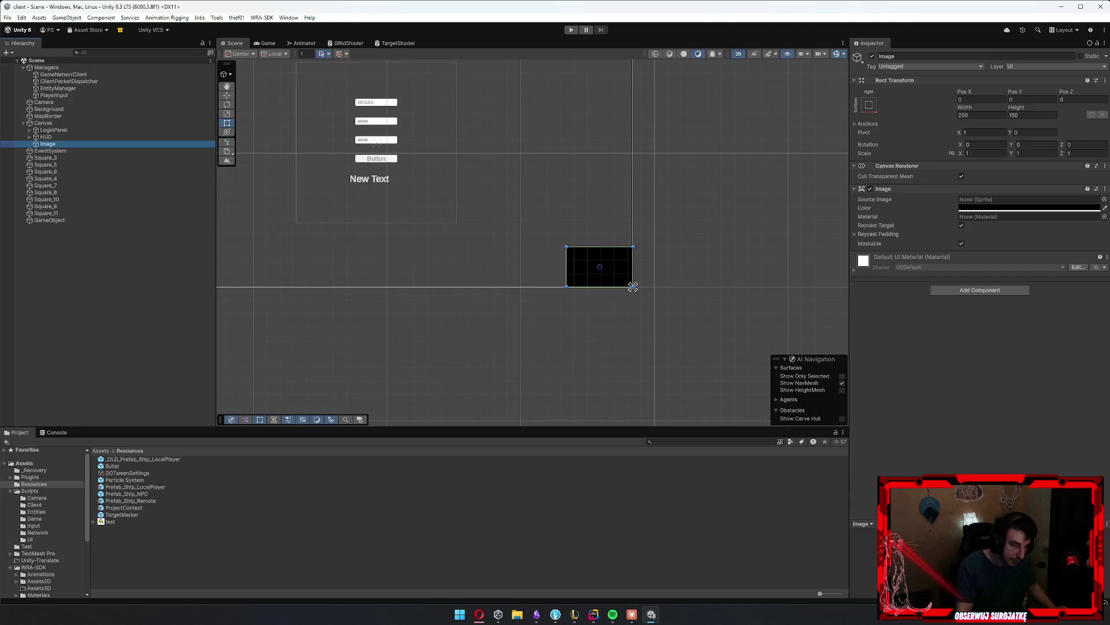
pyautogui.rightClick(66, 139)
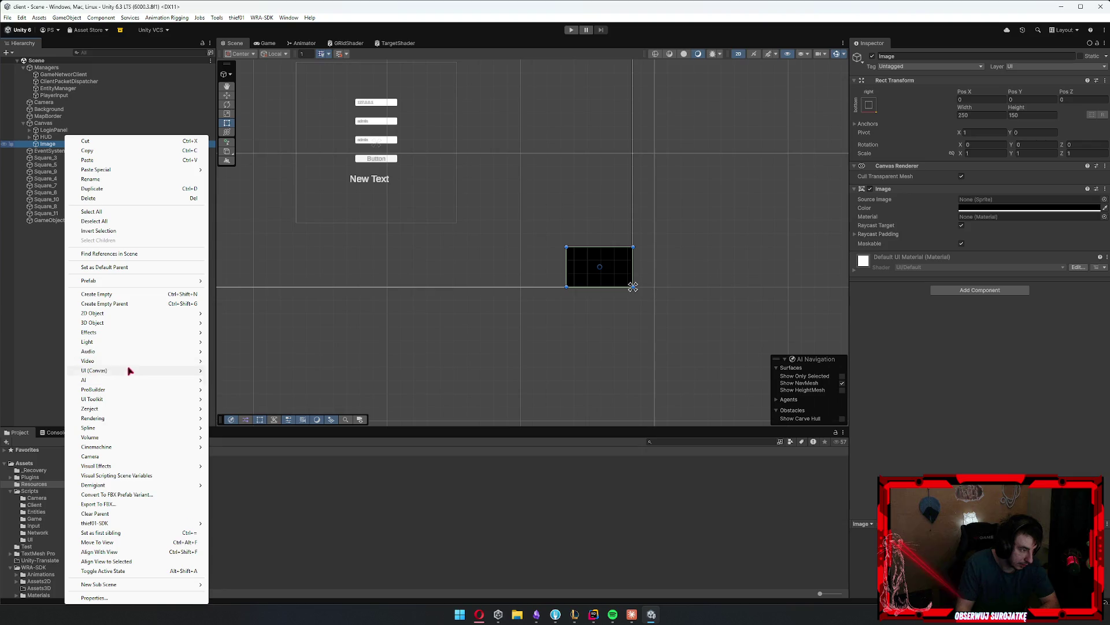
pyautogui.moveTo(126, 373)
pyautogui.click(230, 370)
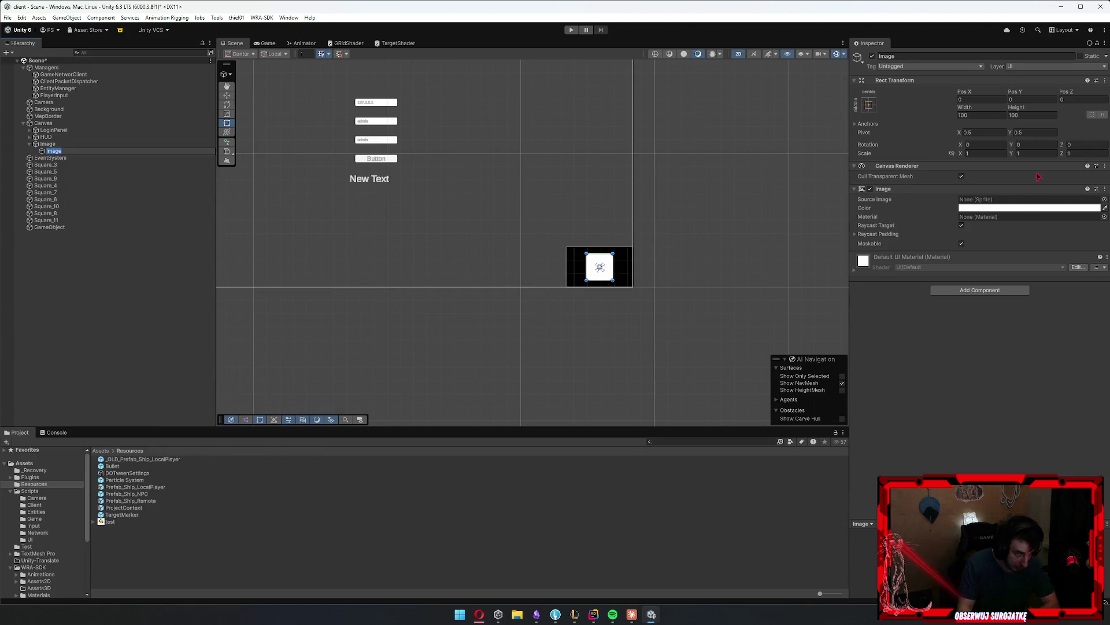
pyautogui.click(983, 208)
pyautogui.scroll(3, 665, 304)
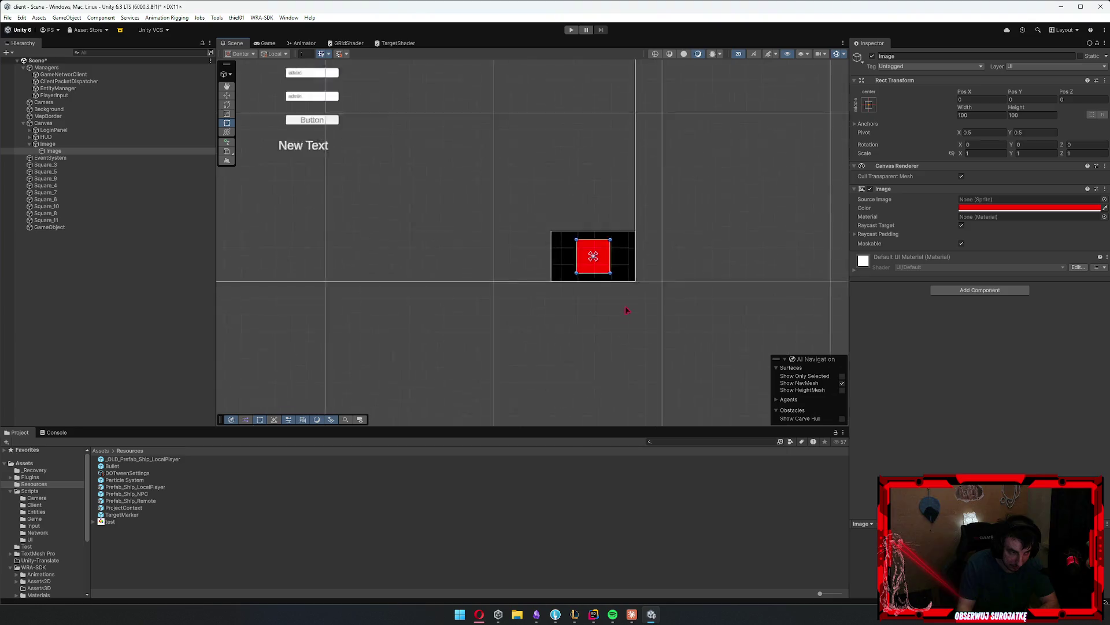
pyautogui.click(981, 115)
pyautogui.write('1')
pyautogui.press('Tab')
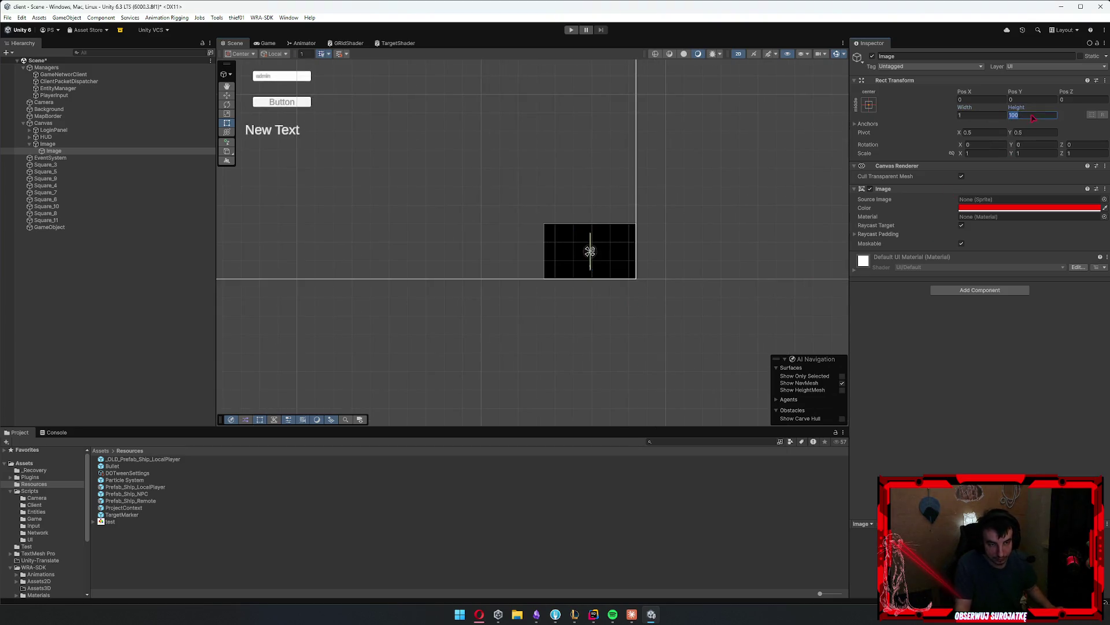
# Set the red marker's height to 1 and check its placement in the Game view
pyautogui.write('1')
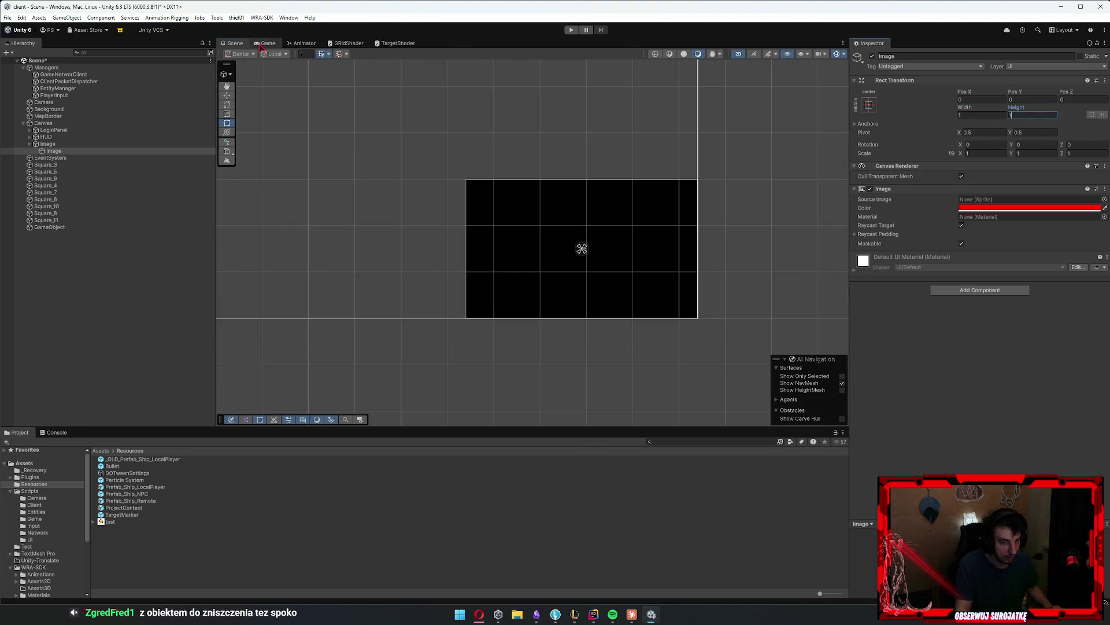
pyautogui.click(263, 44)
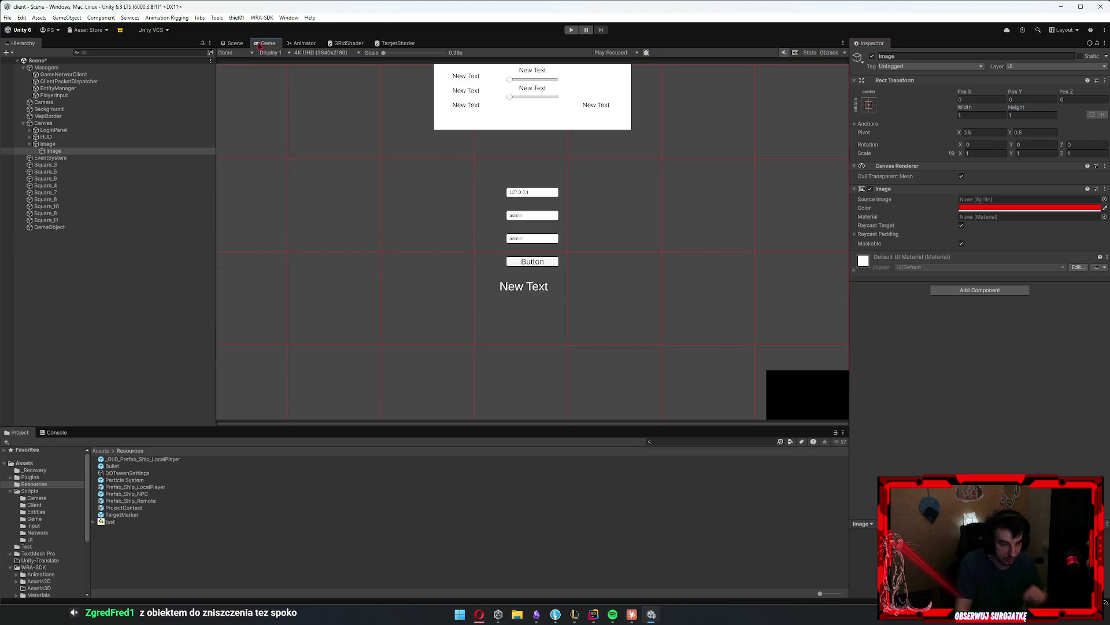
pyautogui.click(235, 43)
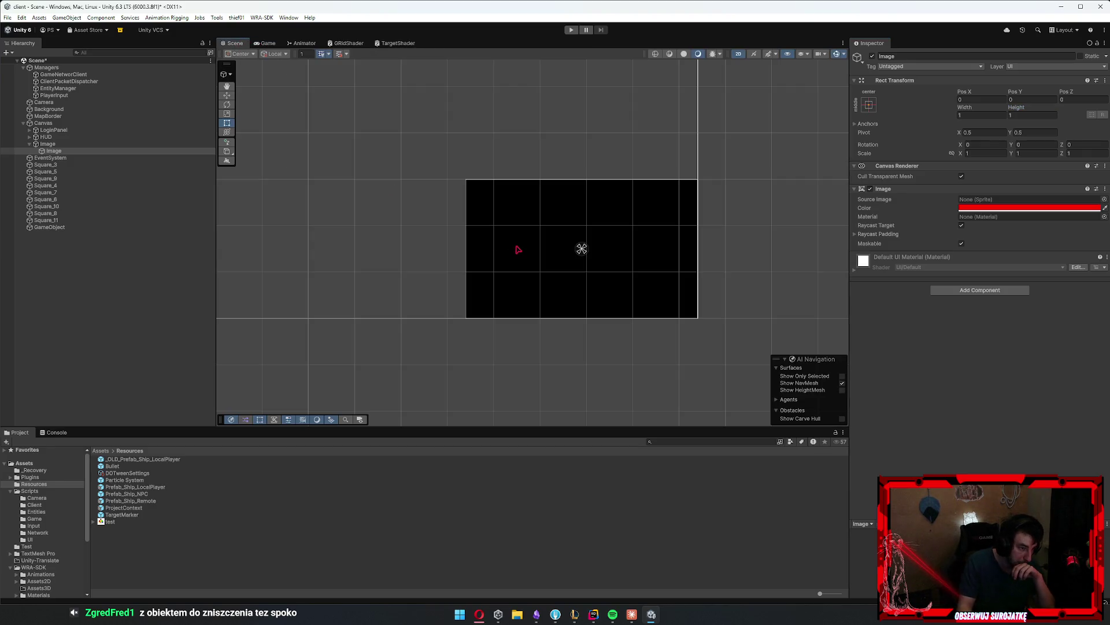
pyautogui.scroll(2, 514, 227)
pyautogui.moveTo(585, 259); pyautogui.dragTo(549, 259)
pyautogui.click(277, 42)
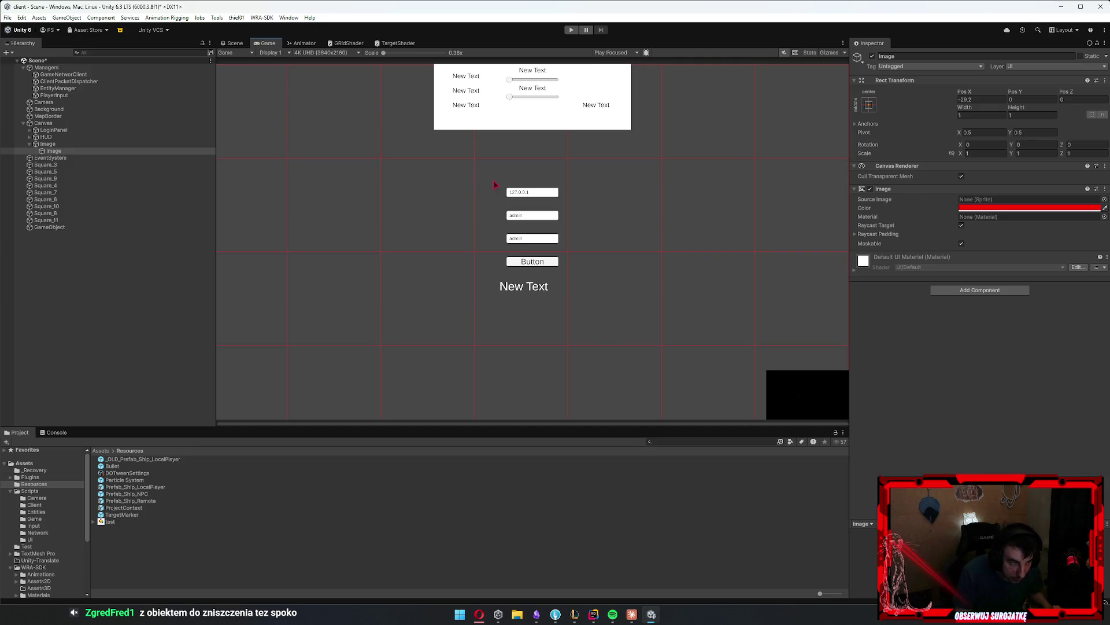
# Resize the red marker to 2 by 2 and set its Pos X to 0
pyautogui.click(983, 115)
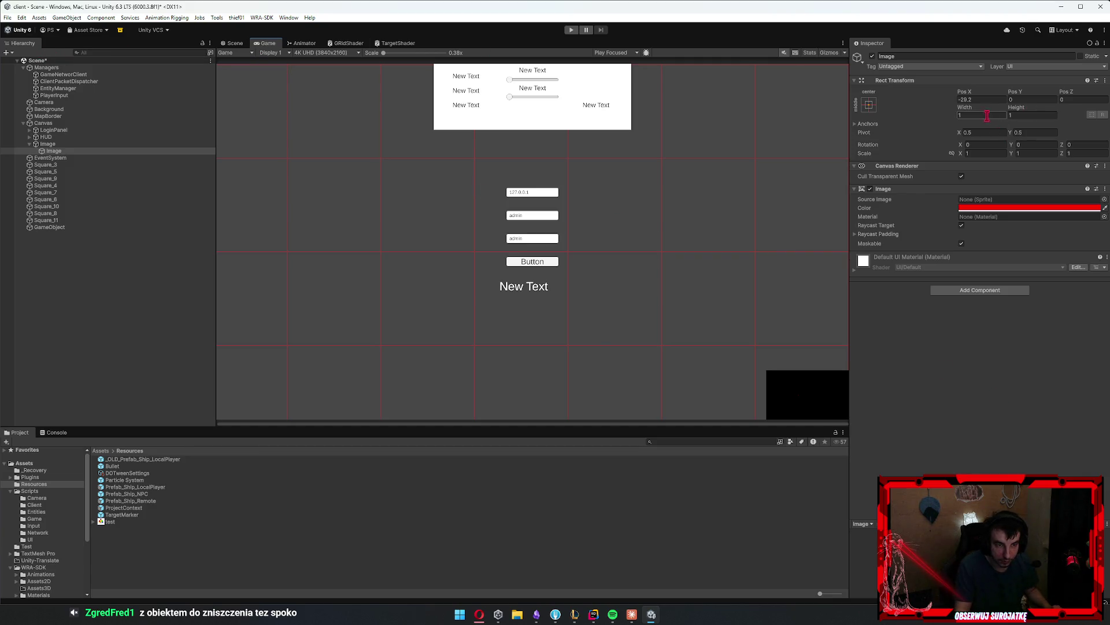
pyautogui.write('2')
pyautogui.click(1027, 115)
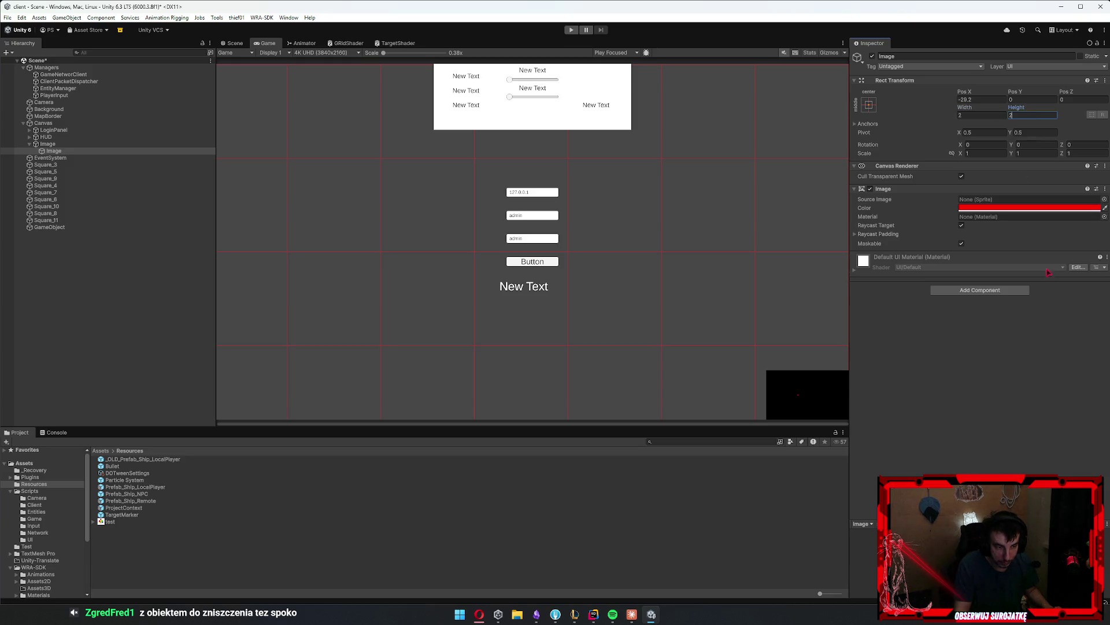
pyautogui.click(976, 100)
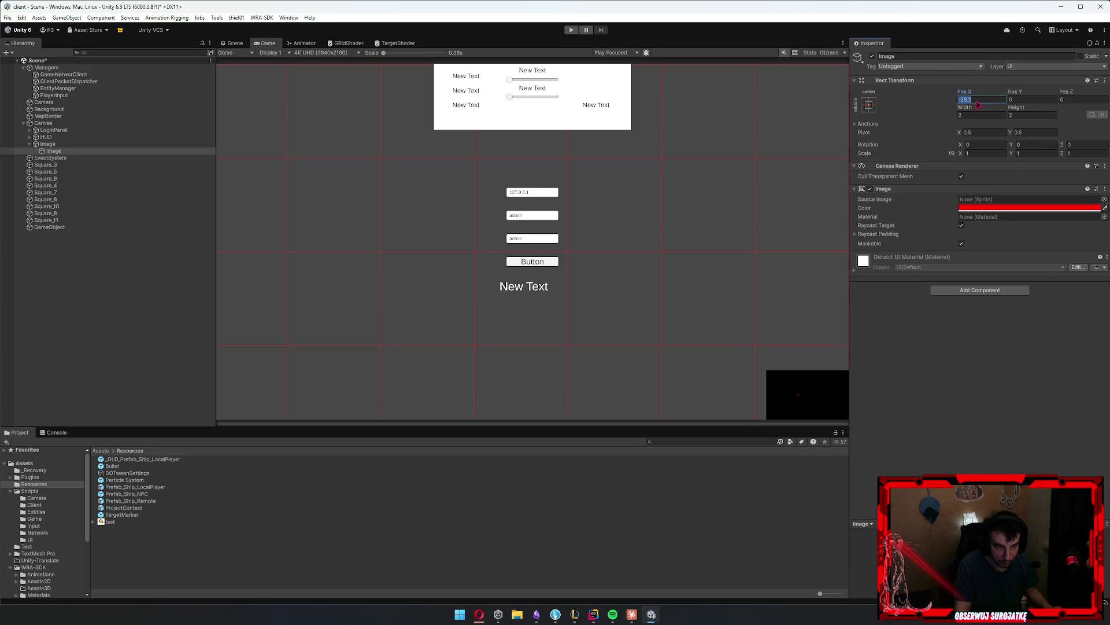
pyautogui.write('0')
pyautogui.click(235, 43)
pyautogui.click(67, 143)
pyautogui.press('F2')
# Rename the black image to Minimap and create a MinimapController script in Scripts/UI
pyautogui.write('Min')
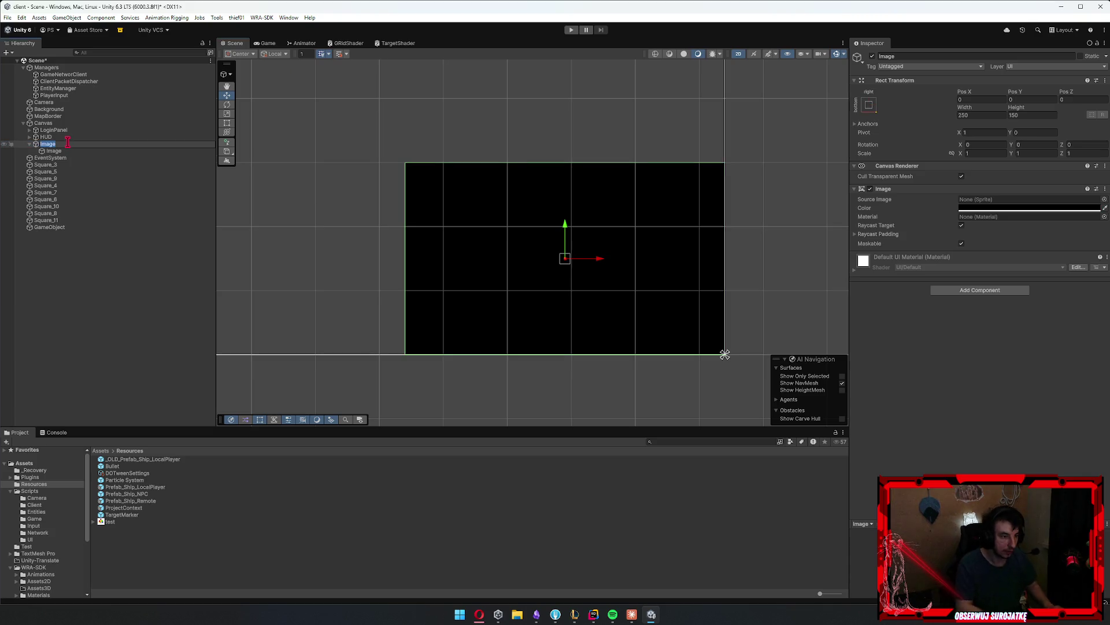
pyautogui.write('imap')
pyautogui.press('Return')
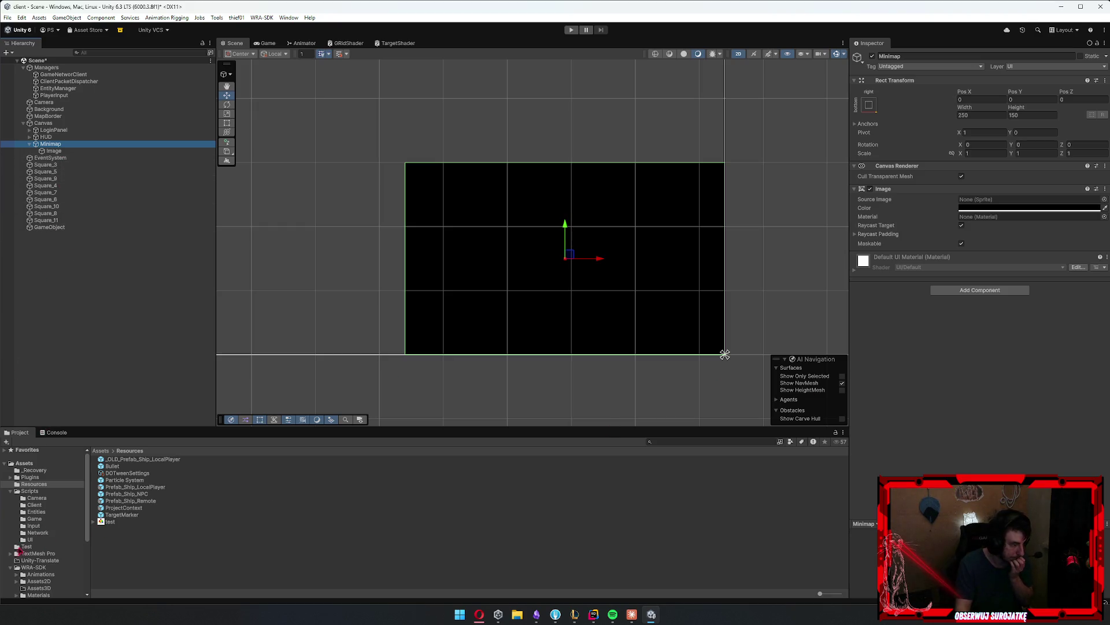
pyautogui.click(31, 539)
pyautogui.rightClick(207, 566)
pyautogui.moveTo(281, 299)
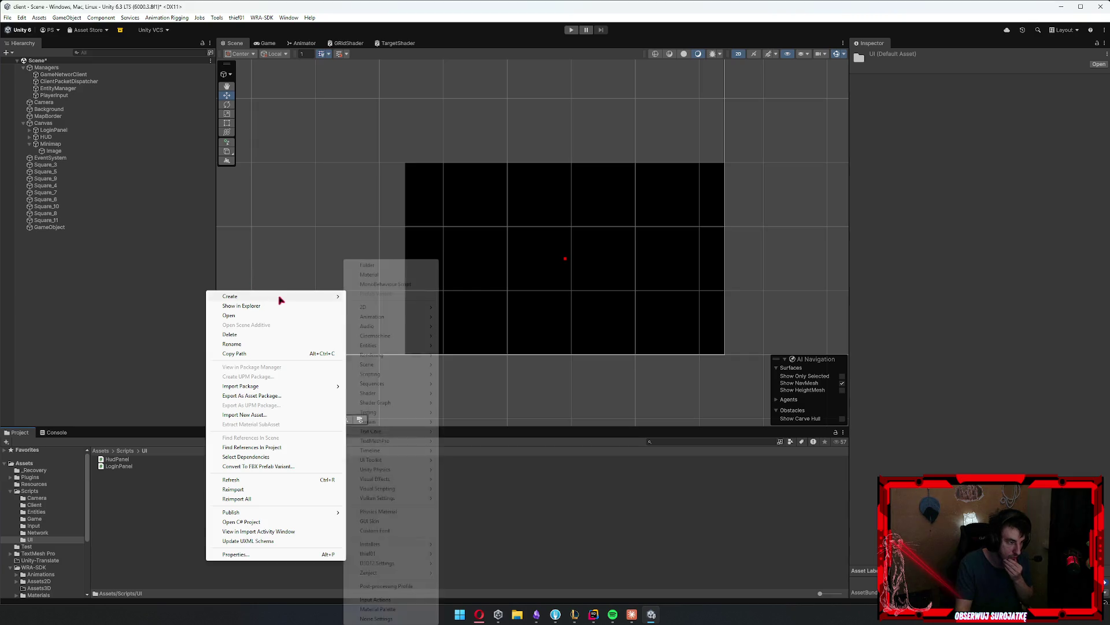
pyautogui.click(413, 284)
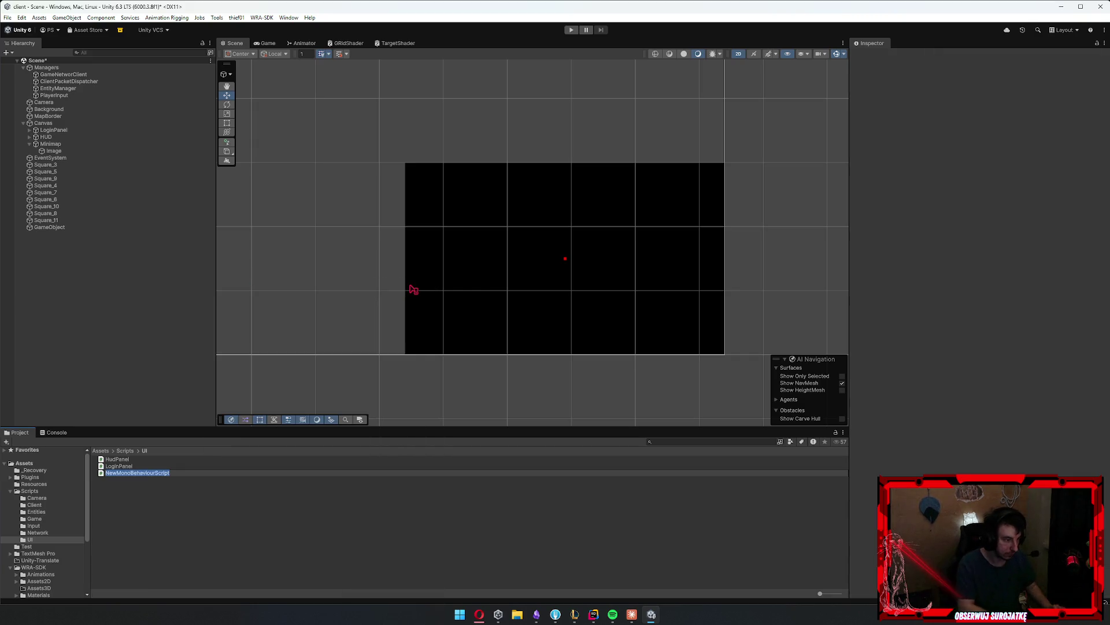
pyautogui.write('Minimap')
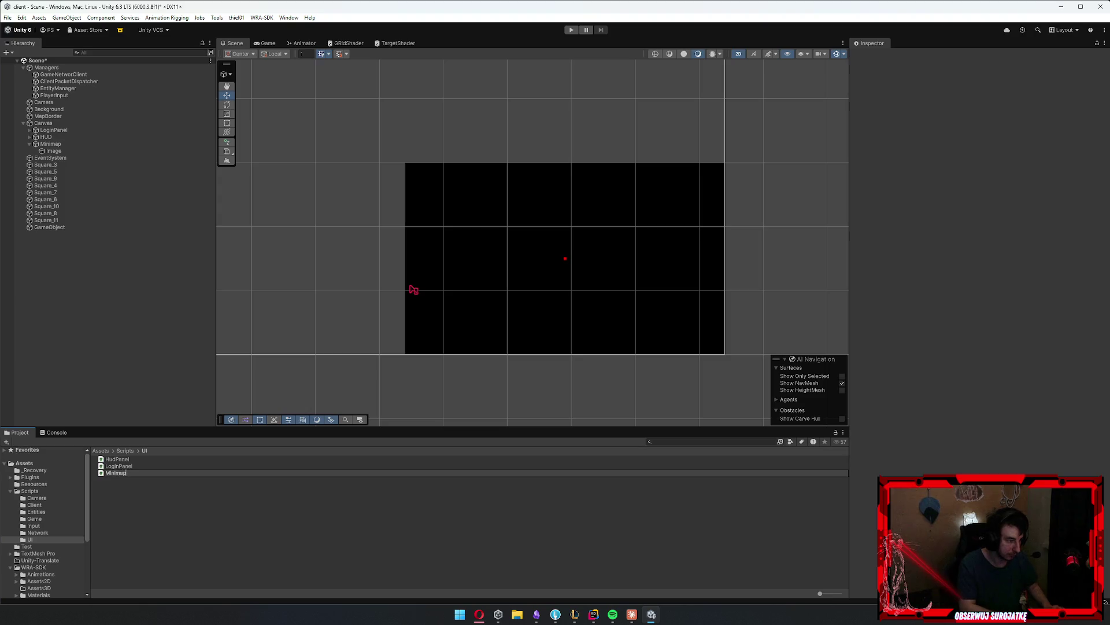
pyautogui.write('Controller')
pyautogui.press('Return')
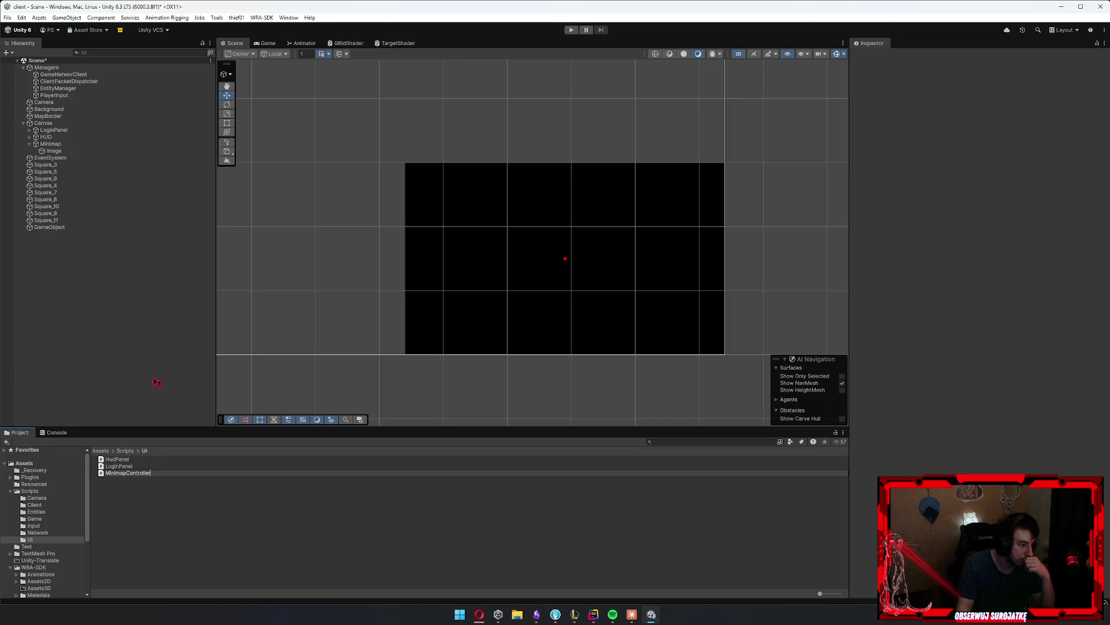
# Try attaching MinimapController to Minimap, dismiss the error, and refresh the assets
pyautogui.moveTo(127, 473); pyautogui.dragTo(997, 240)
pyautogui.click(611, 326)
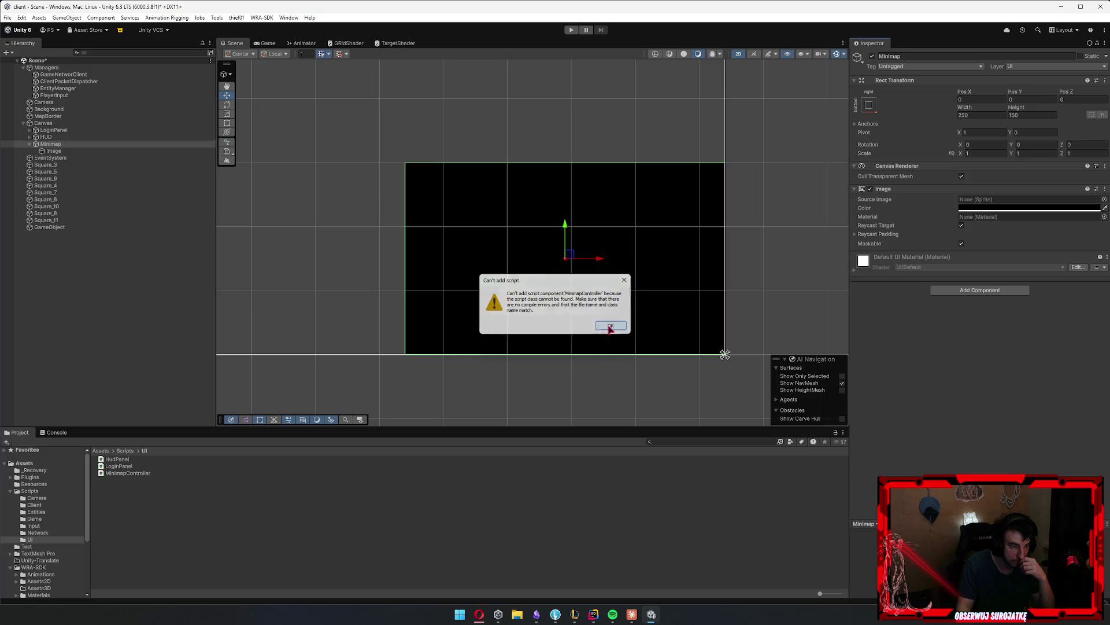
pyautogui.rightClick(273, 540)
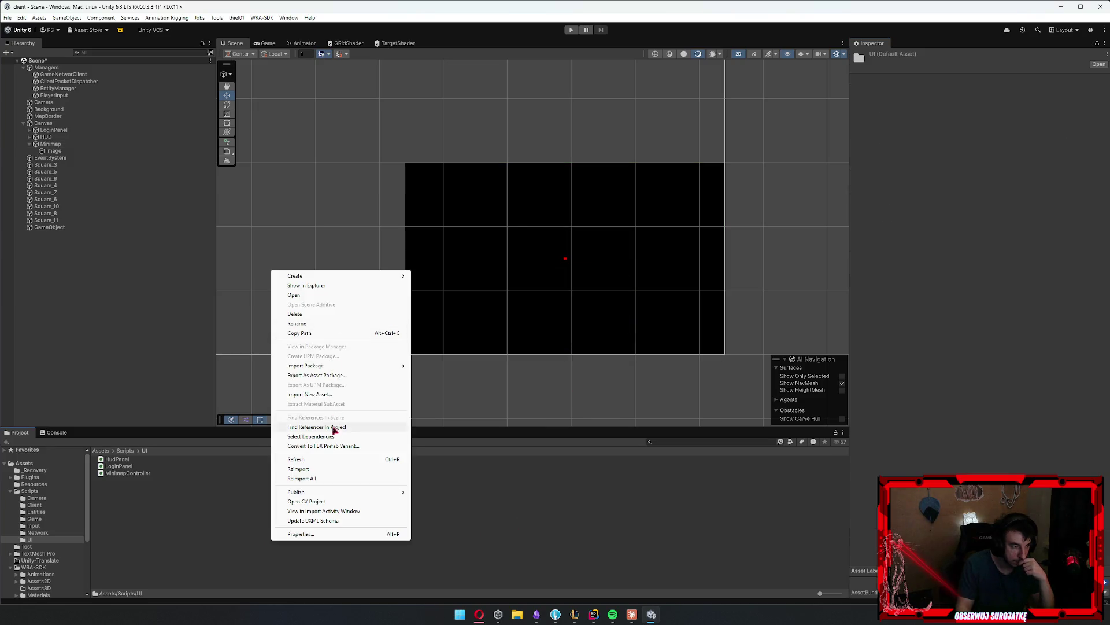
pyautogui.click(323, 460)
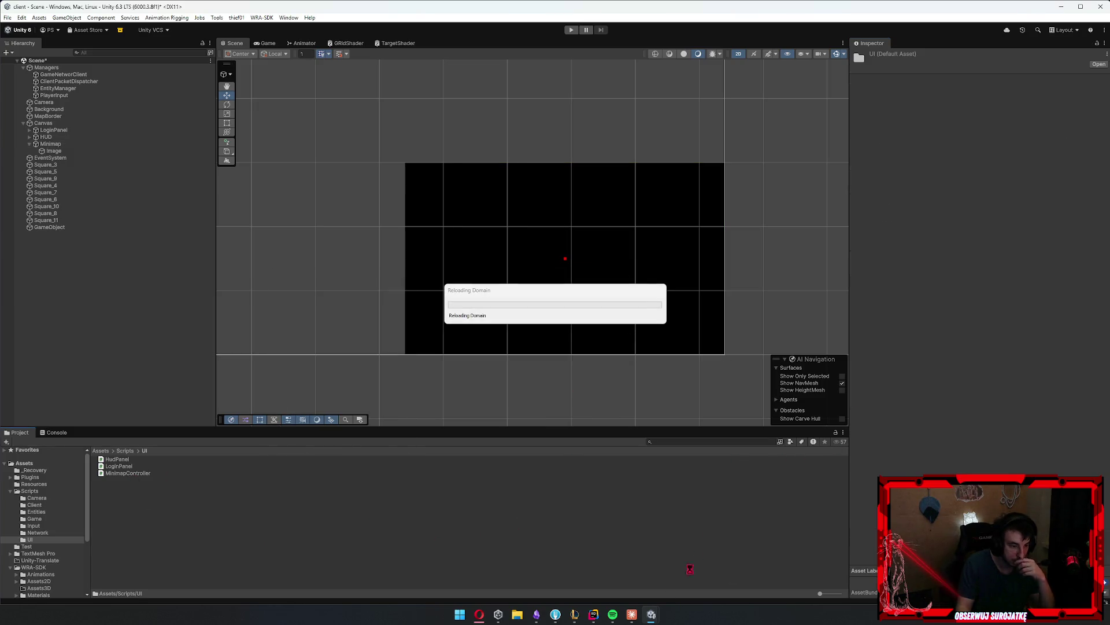
pyautogui.moveTo(632, 614)
pyautogui.click(537, 614)
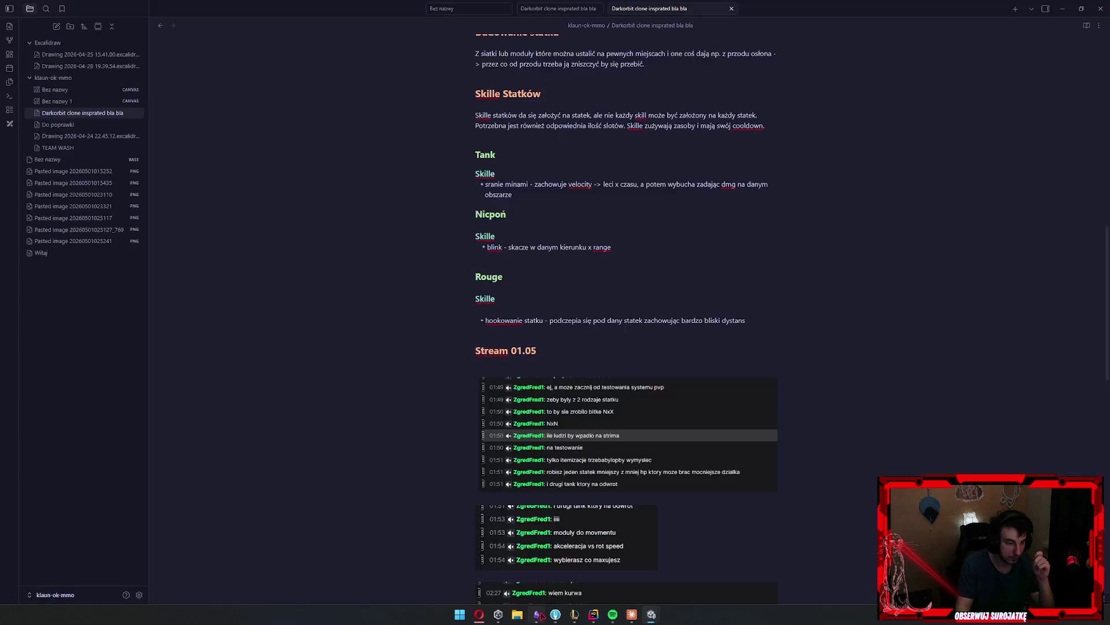
# Delete the a) to c) lines under the Walka heading in the design notes
pyautogui.scroll(5, 665, 317)
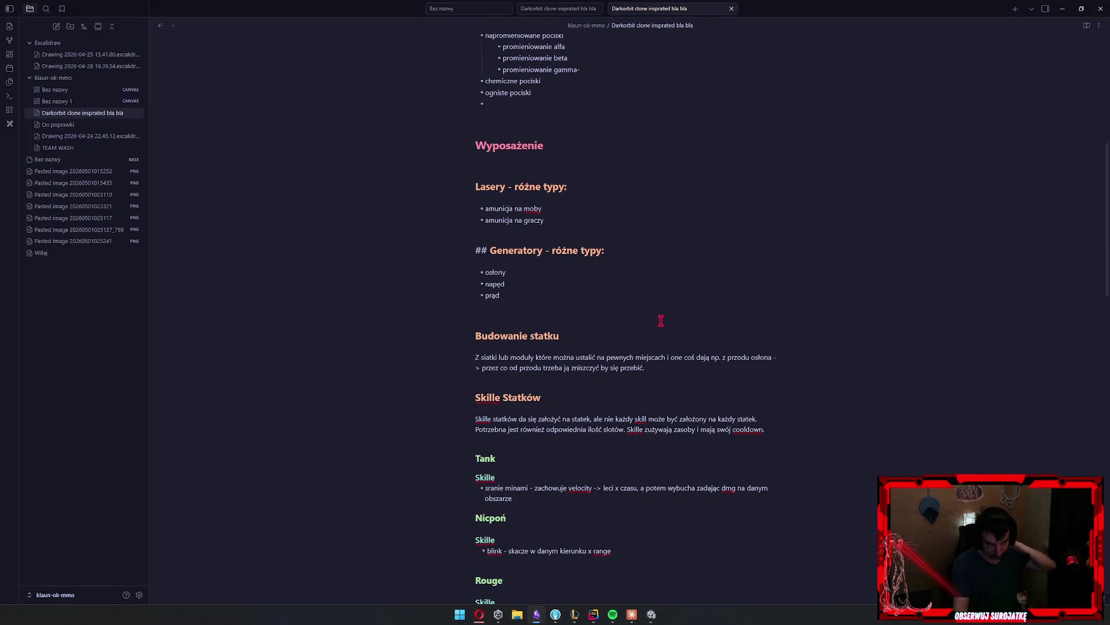
pyautogui.scroll(-3, 665, 317)
pyautogui.click(600, 267)
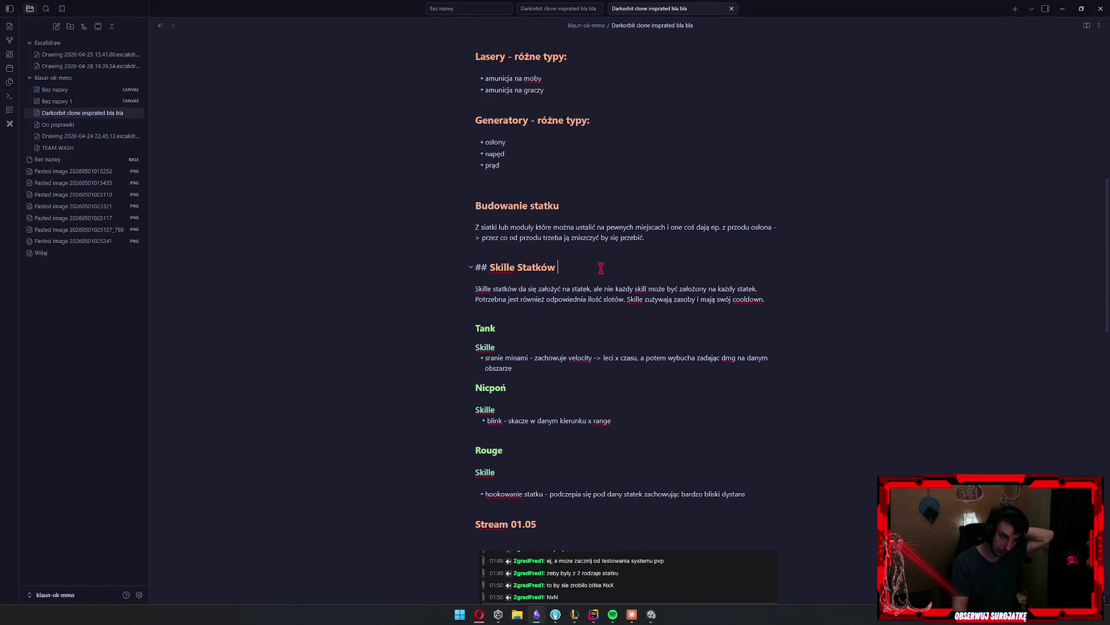
pyautogui.scroll(12, 779, 280)
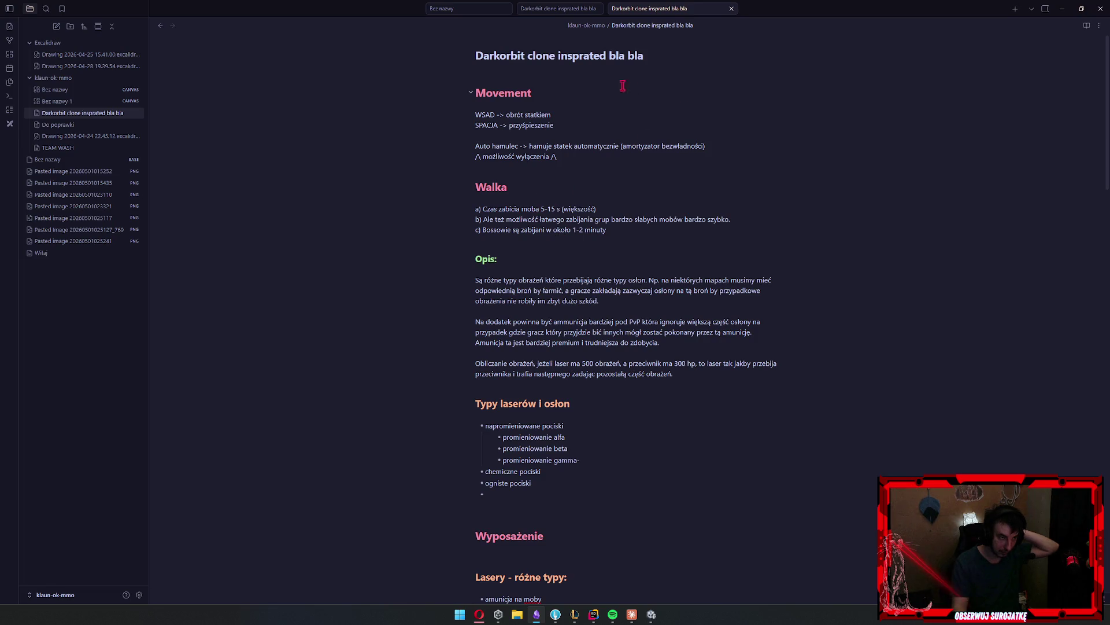
pyautogui.moveTo(607, 230); pyautogui.dragTo(381, 191)
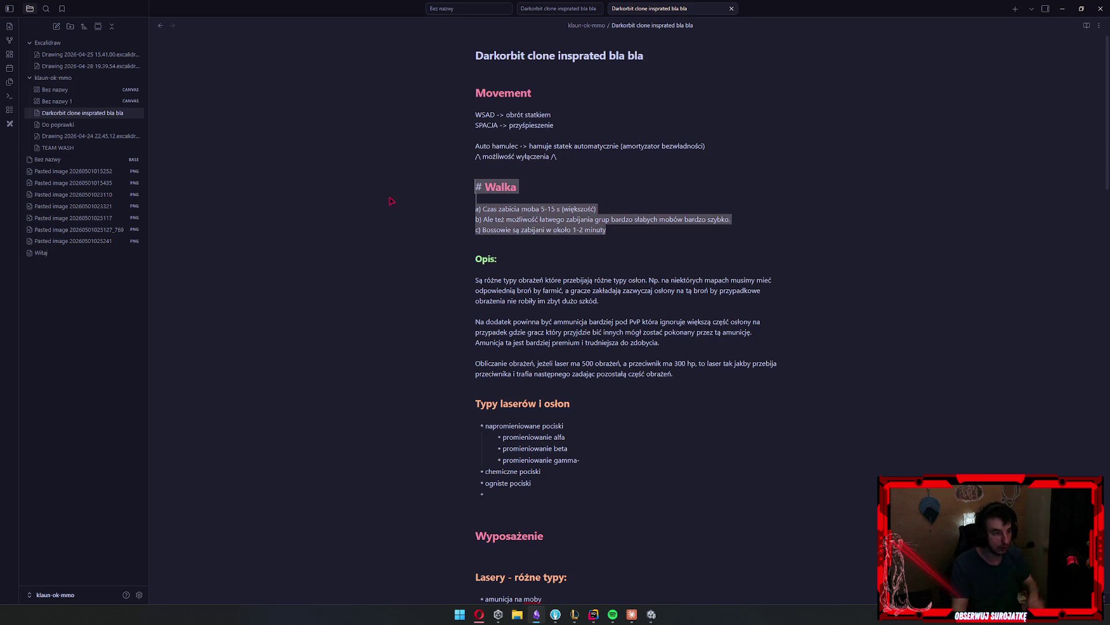
pyautogui.moveTo(649, 226); pyautogui.dragTo(409, 209)
pyautogui.press('BackSpace')
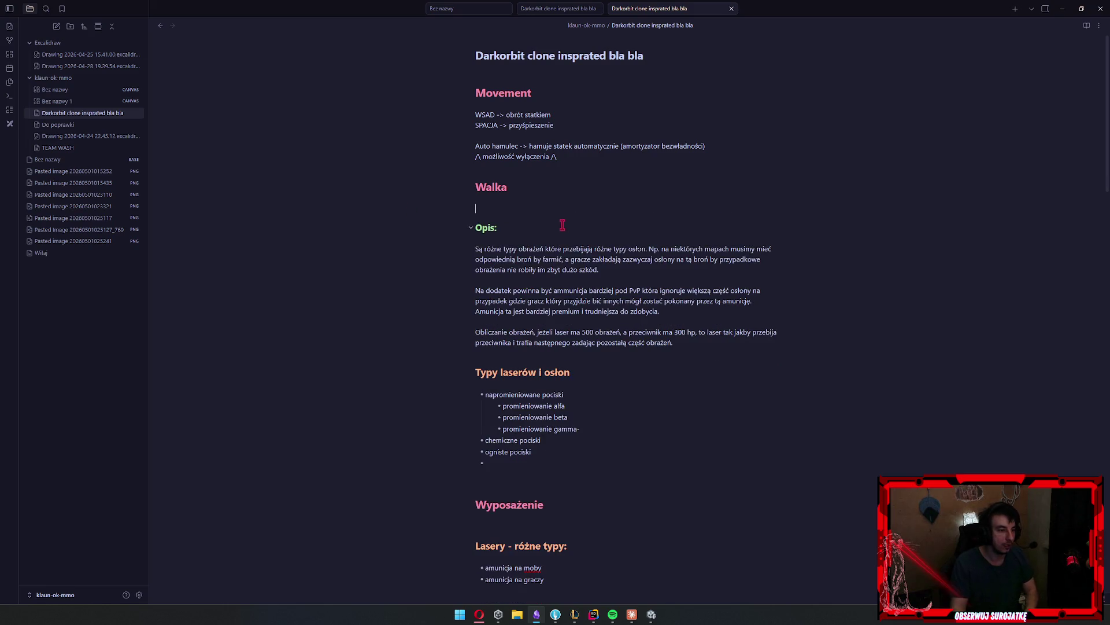
# Delete the Typy laserów i osłon heading and its list
pyautogui.click(559, 191)
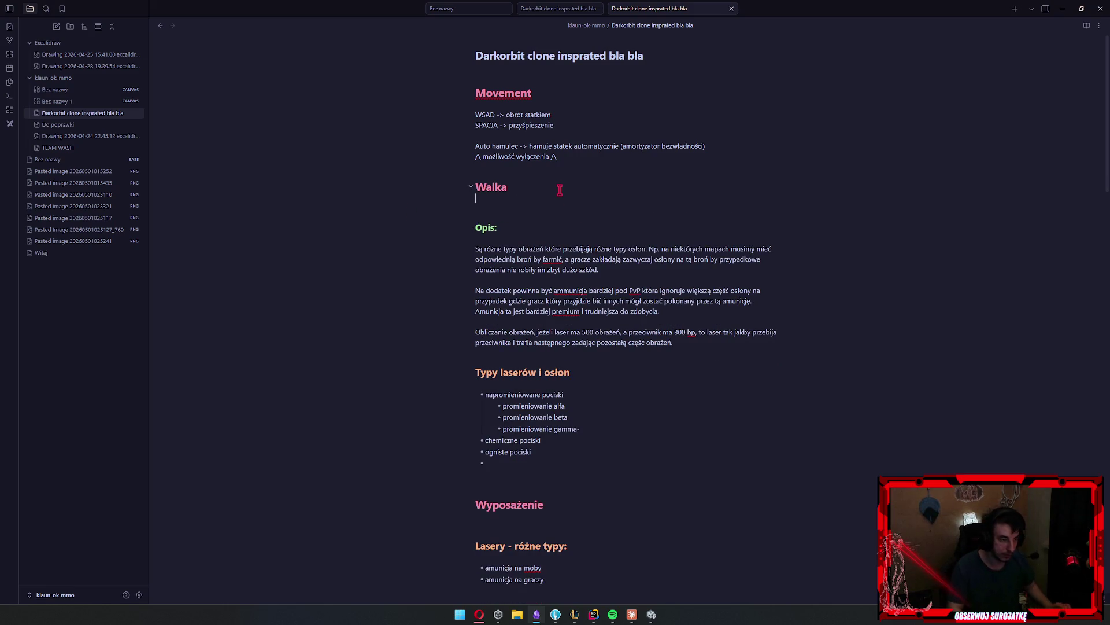
pyautogui.scroll(-2, 560, 190)
pyautogui.scroll(2, 610, 219)
pyautogui.scroll(-1, 646, 206)
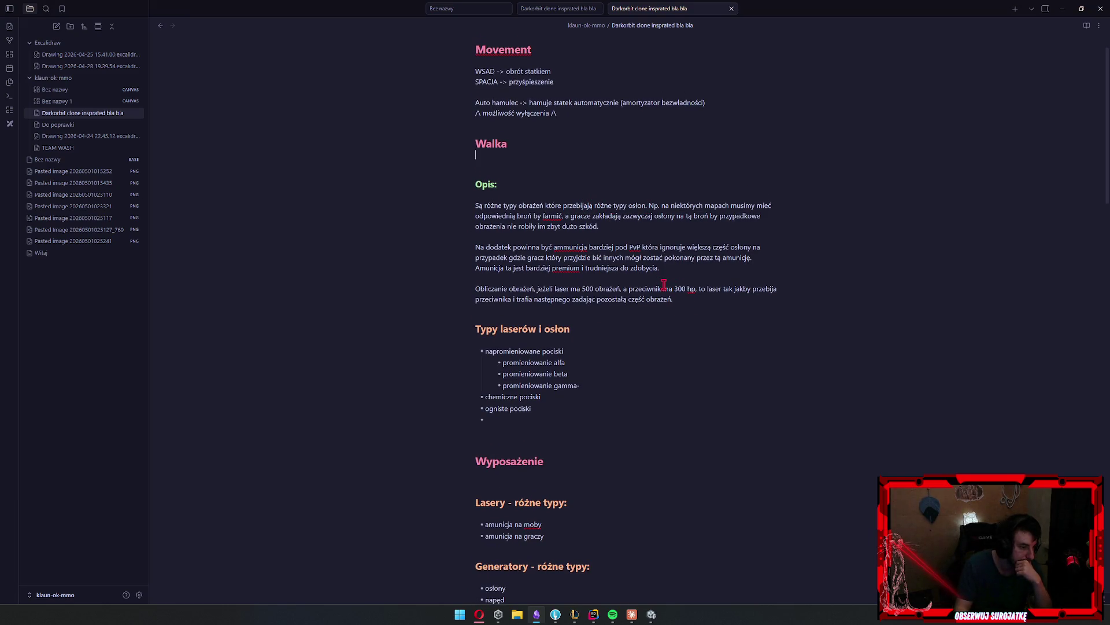
pyautogui.moveTo(526, 427); pyautogui.dragTo(475, 325)
pyautogui.press('BackSpace')
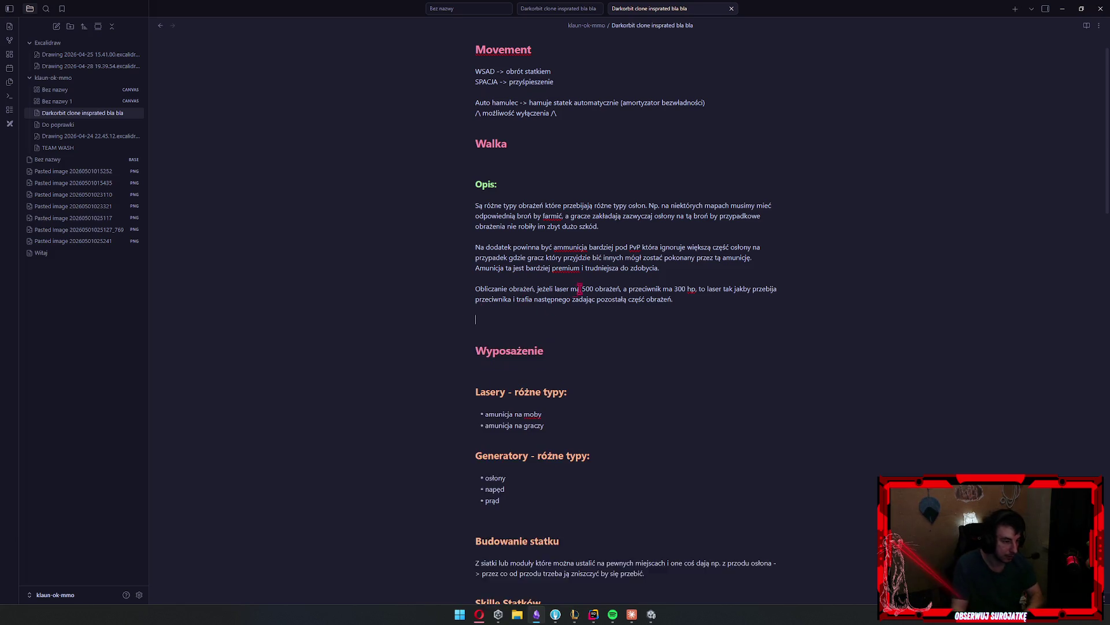
# Remove the Opis: subheading and the leftover blank line under Walka
pyautogui.scroll(-5, 607, 278)
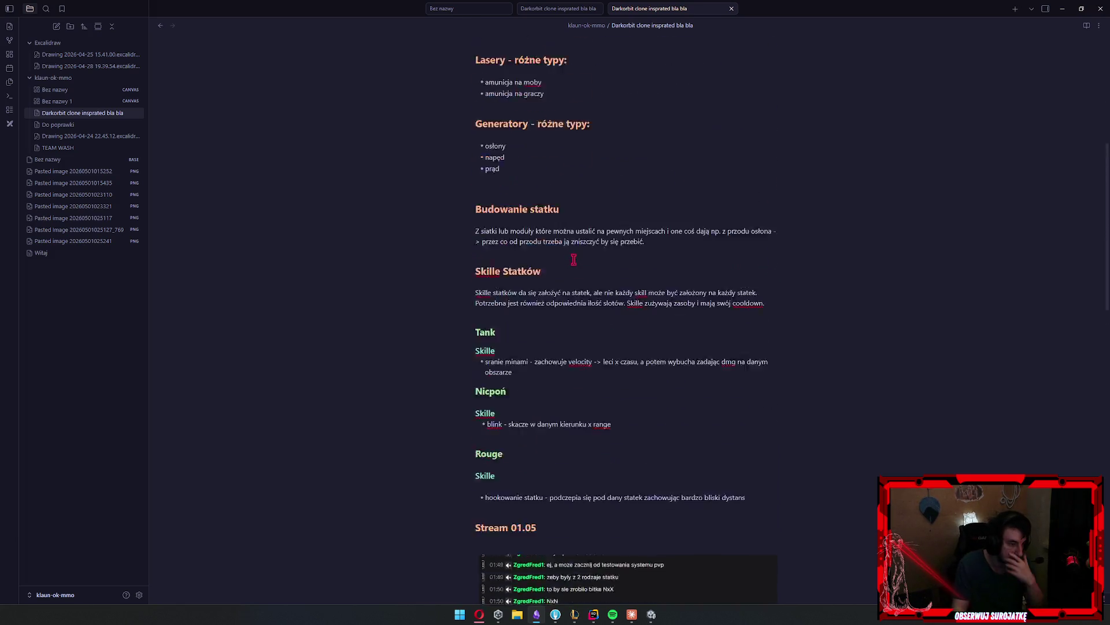
pyautogui.scroll(3, 574, 274)
pyautogui.scroll(-20, 575, 284)
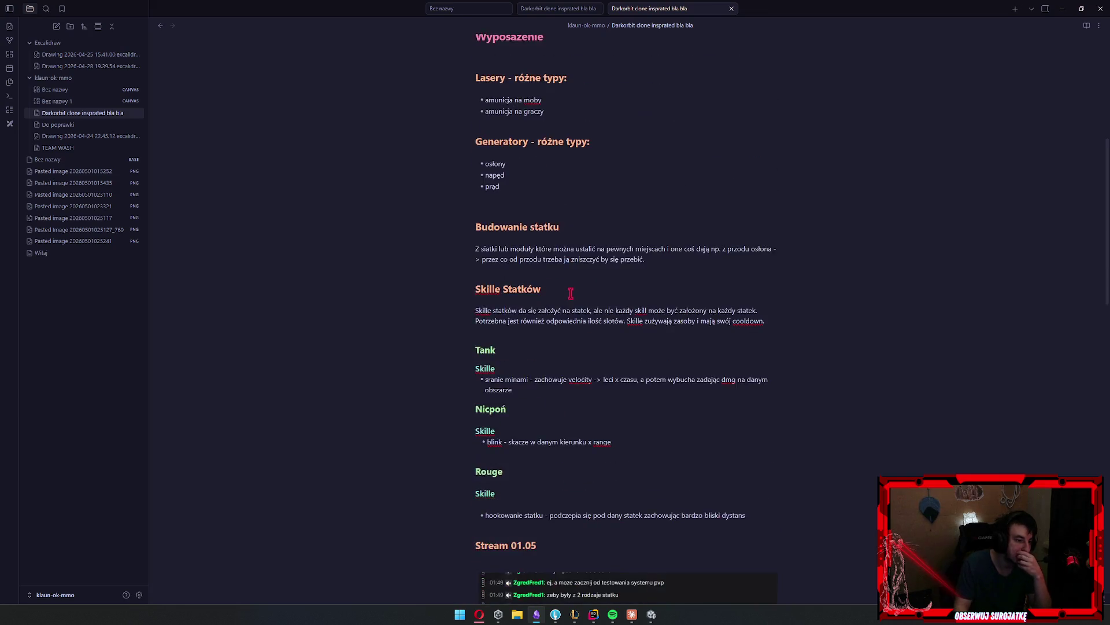
pyautogui.scroll(20, 579, 302)
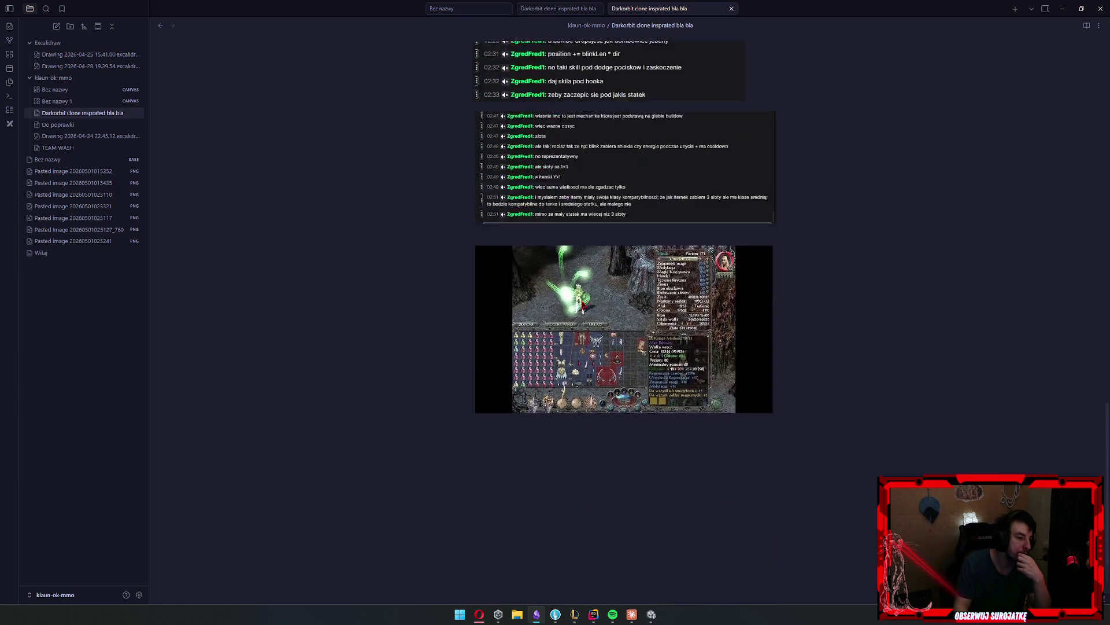
pyautogui.scroll(2, 613, 302)
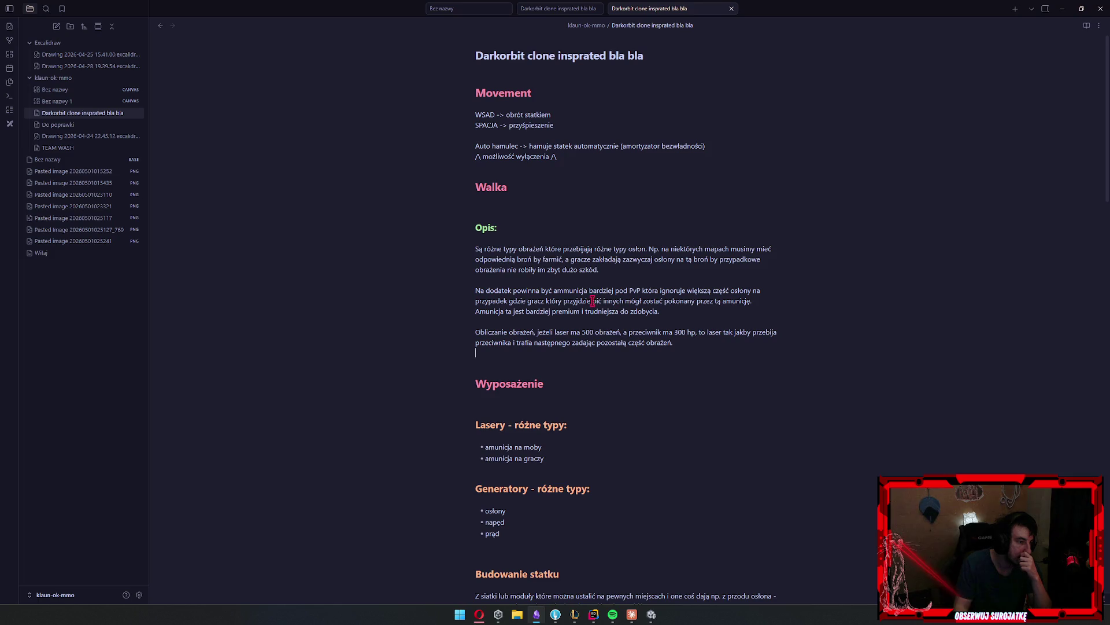
pyautogui.moveTo(611, 250); pyautogui.dragTo(618, 334)
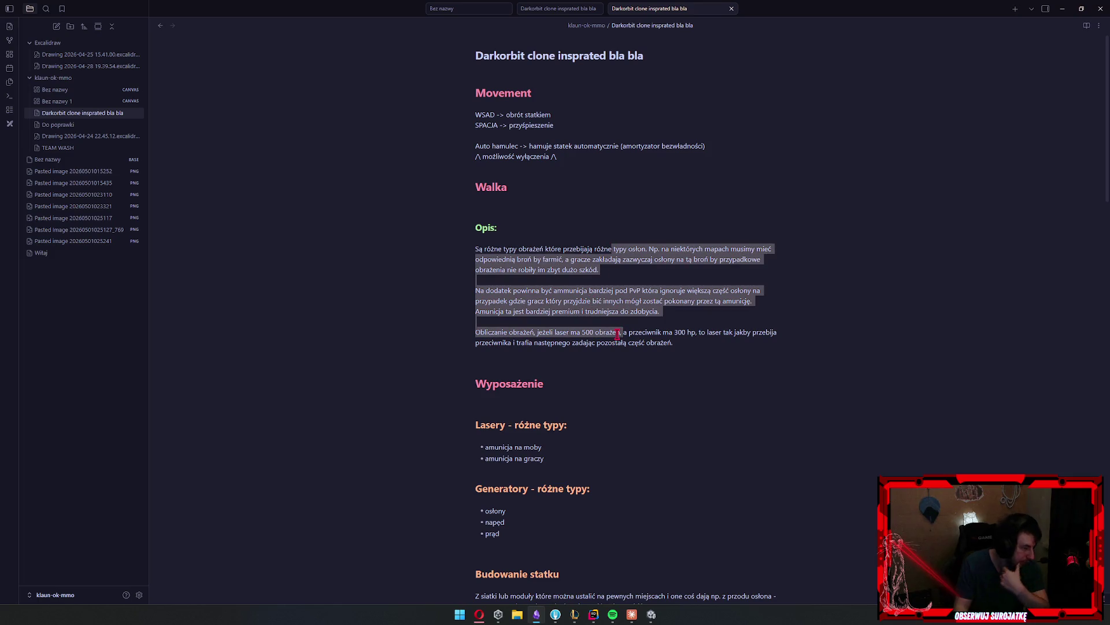
pyautogui.click(537, 203)
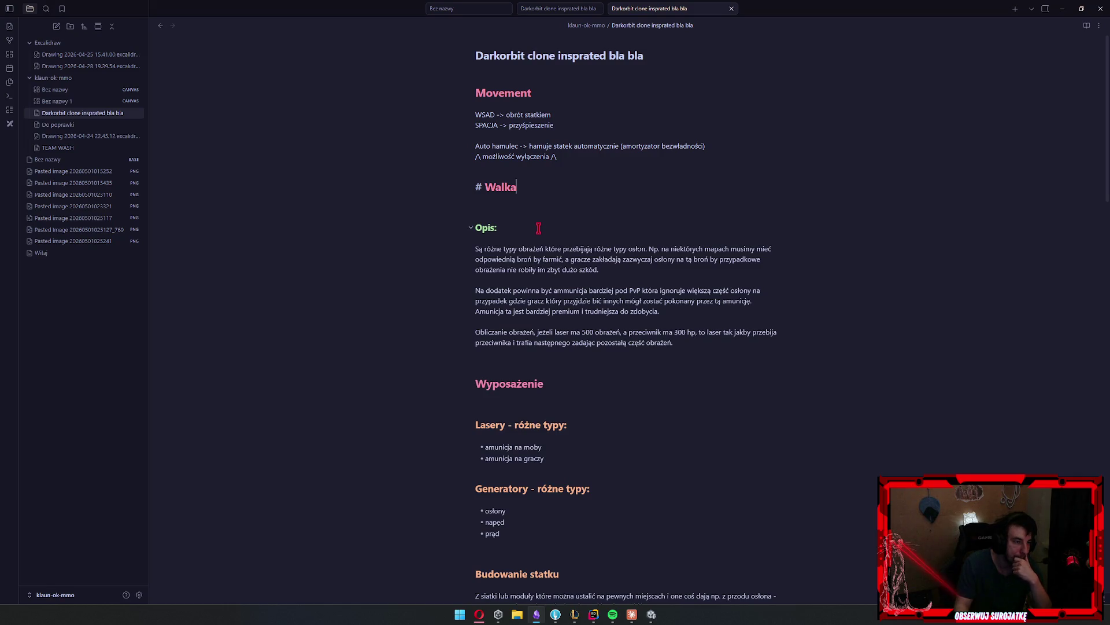
pyautogui.click(538, 229)
pyautogui.hotkey('shift', 'Home')
pyautogui.press('BackSpace')
pyautogui.press('BackSpace')
pyautogui.press('BackSpace')
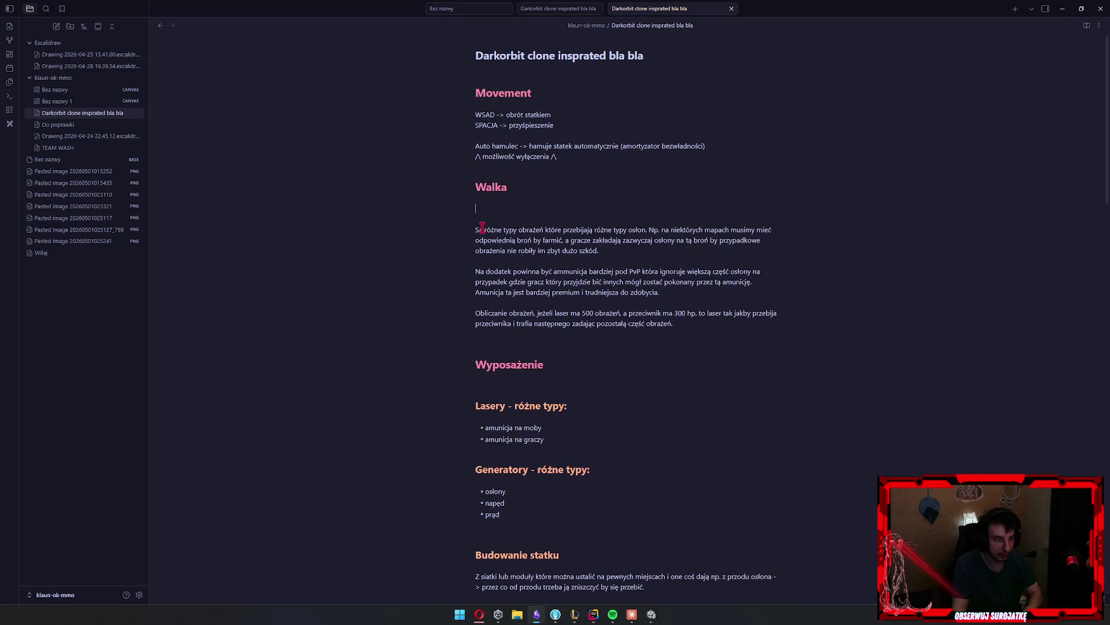
# Insert blank lines below the note title
pyautogui.click(658, 60)
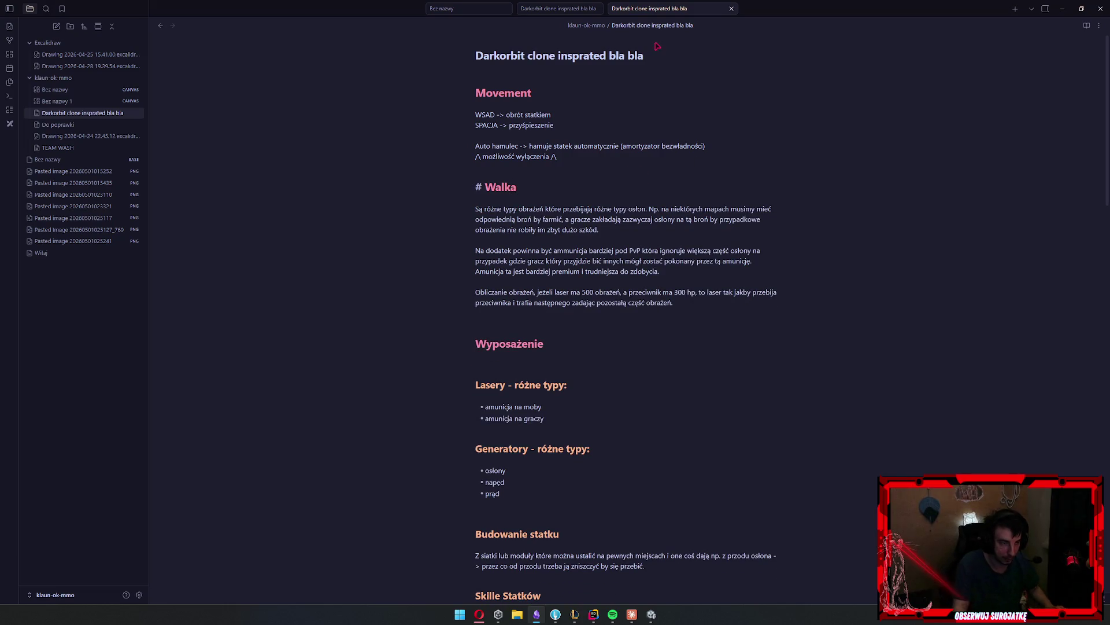
pyautogui.press('Left')
pyautogui.press('Left')
pyautogui.press('Left')
pyautogui.press('Down')
pyautogui.press('Up')
pyautogui.press('Return')
pyautogui.press('Return')
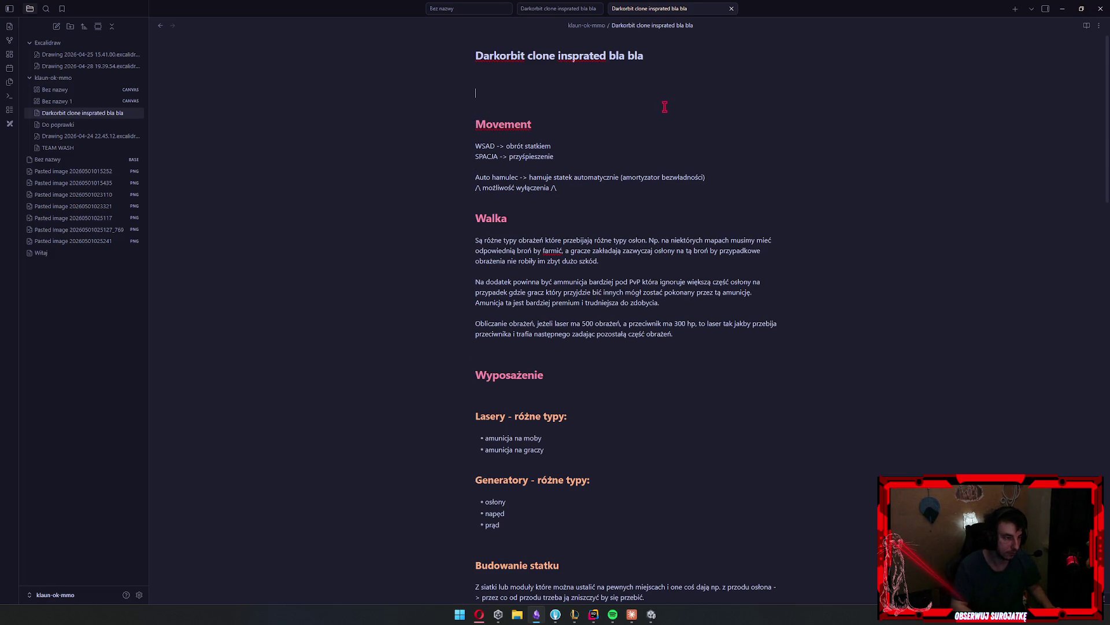
# Add a '# Opis' heading under the title and begin the body with 'MOB'a nastawiona na PvP gdzie'
pyautogui.write('# ')
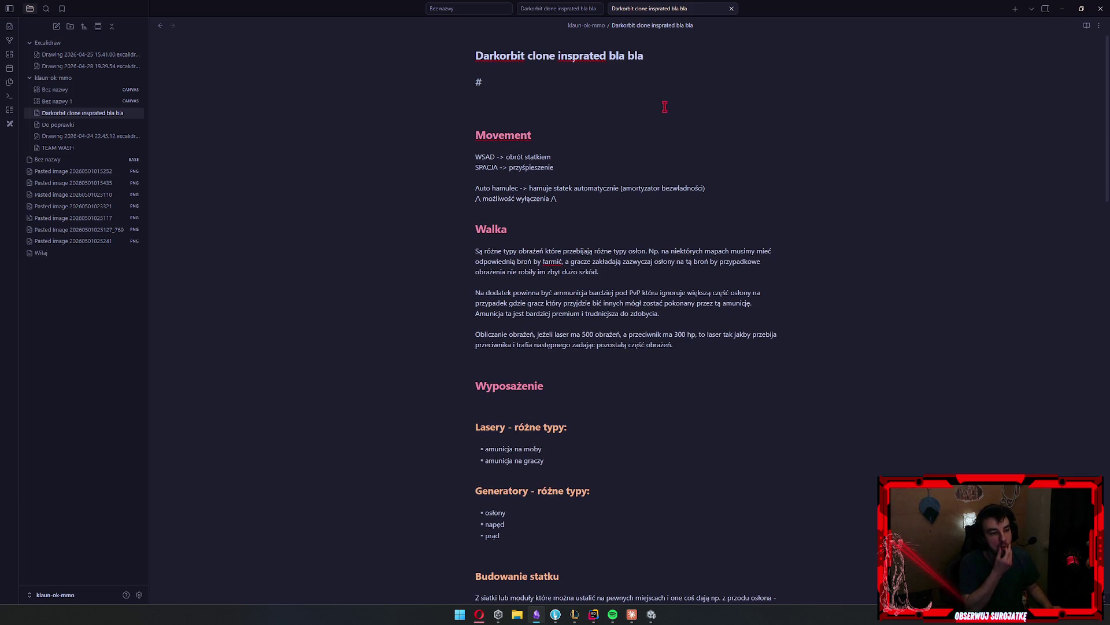
pyautogui.write('Opis')
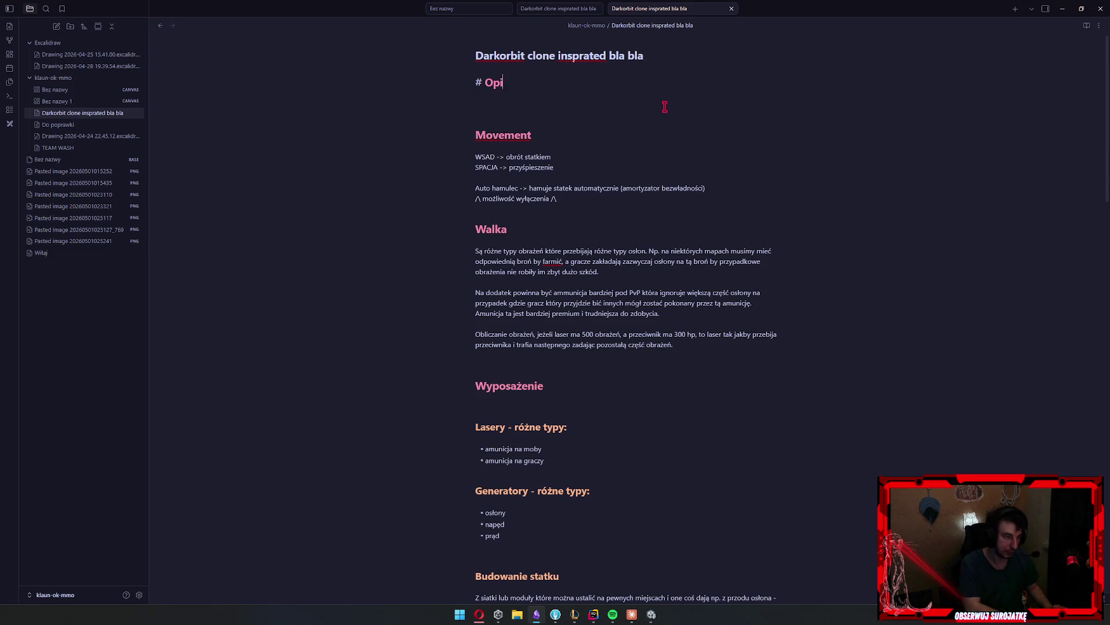
pyautogui.press('Return')
pyautogui.press('Return')
pyautogui.press('Return')
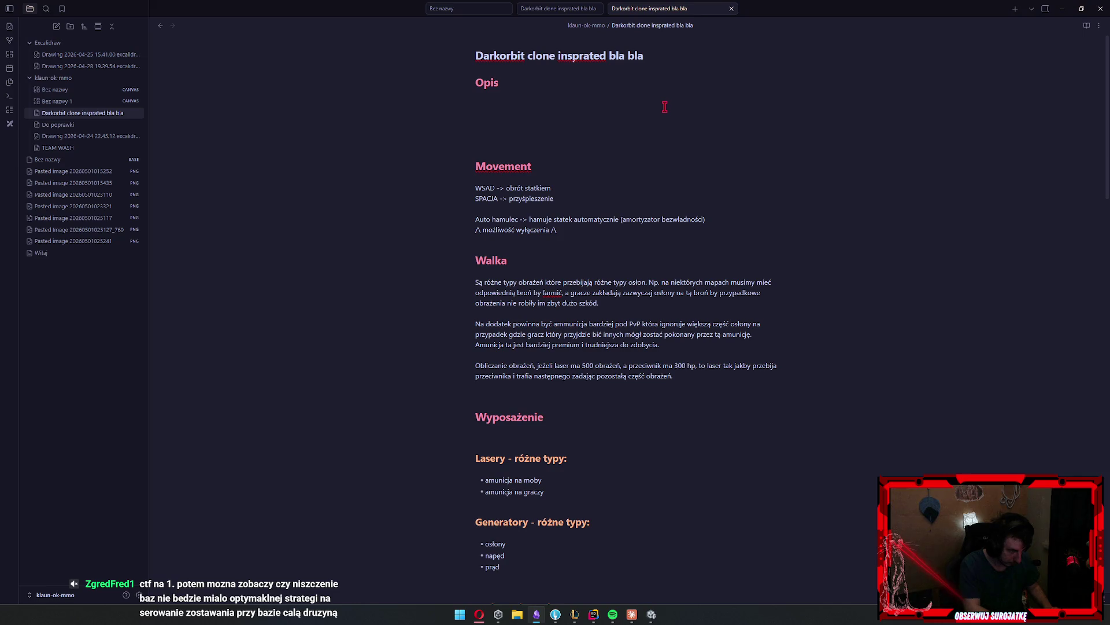
pyautogui.write('MO')
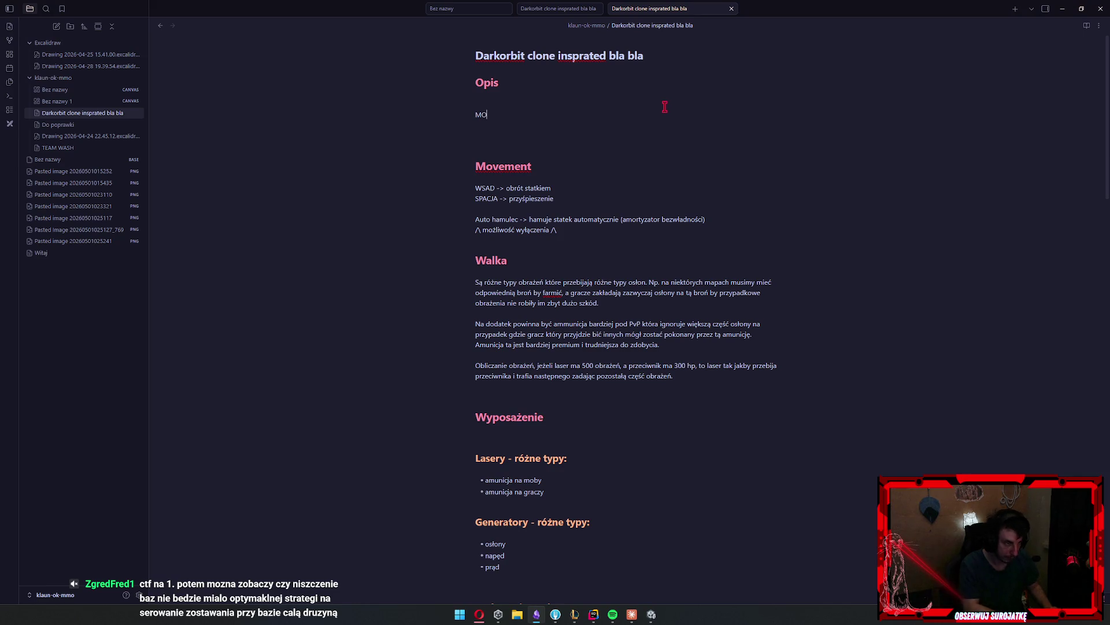
pyautogui.write("B'a nastawiona na PvP ")
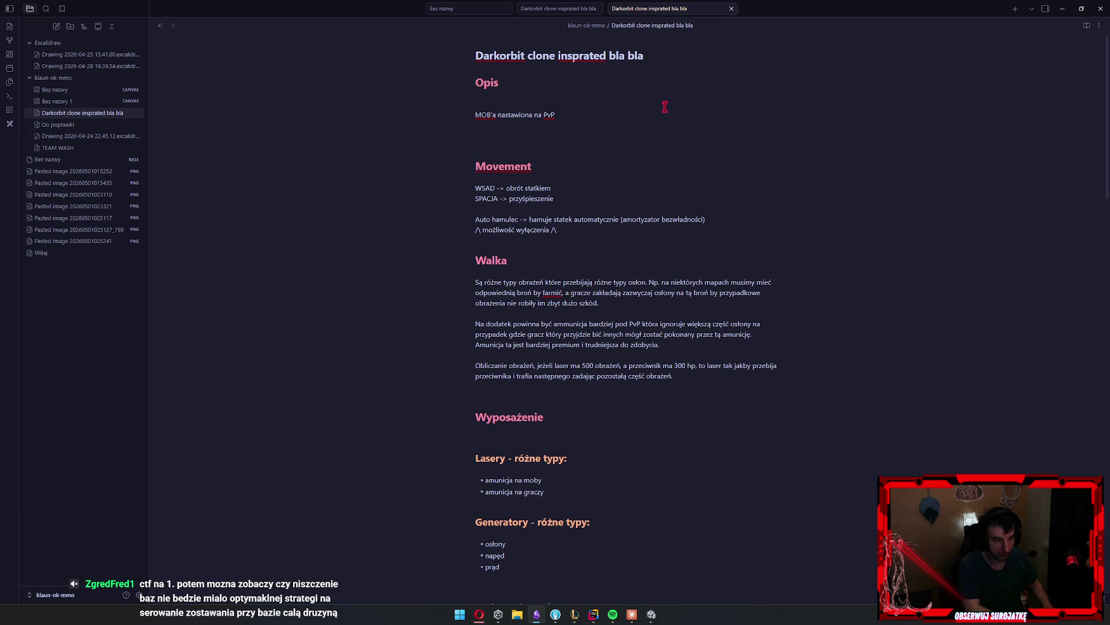
pyautogui.write('gdzie')
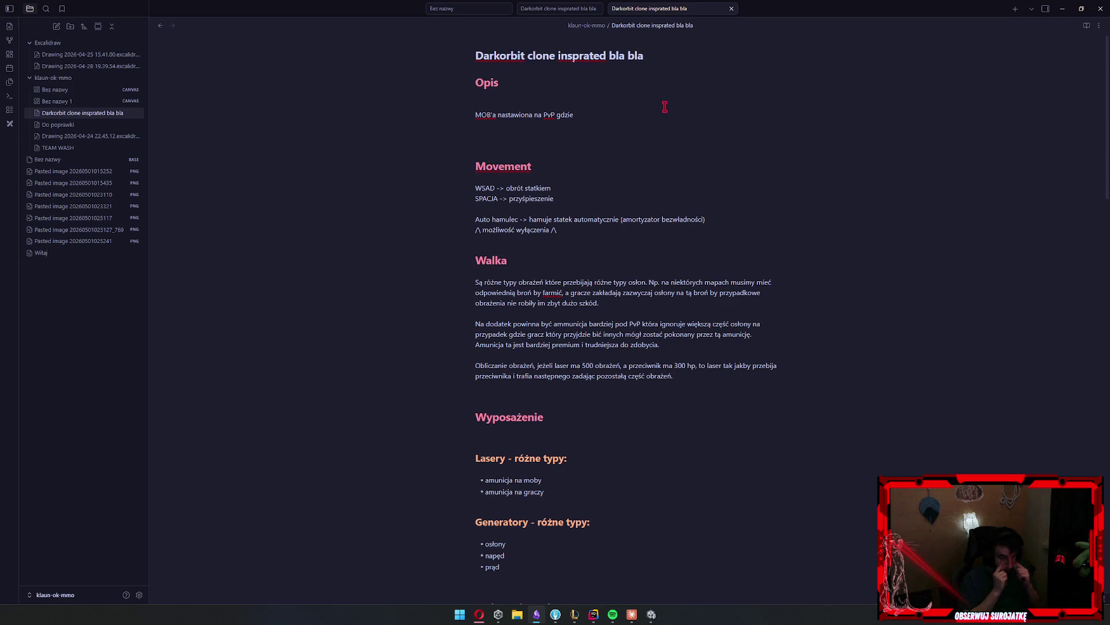
# Finish the Opis sentence, replacing 'gdzie' with wording that names CTF among the first modes
pyautogui.hotkey('ctrl', 'shift', 'Left')
pyautogui.press('BackSpace')
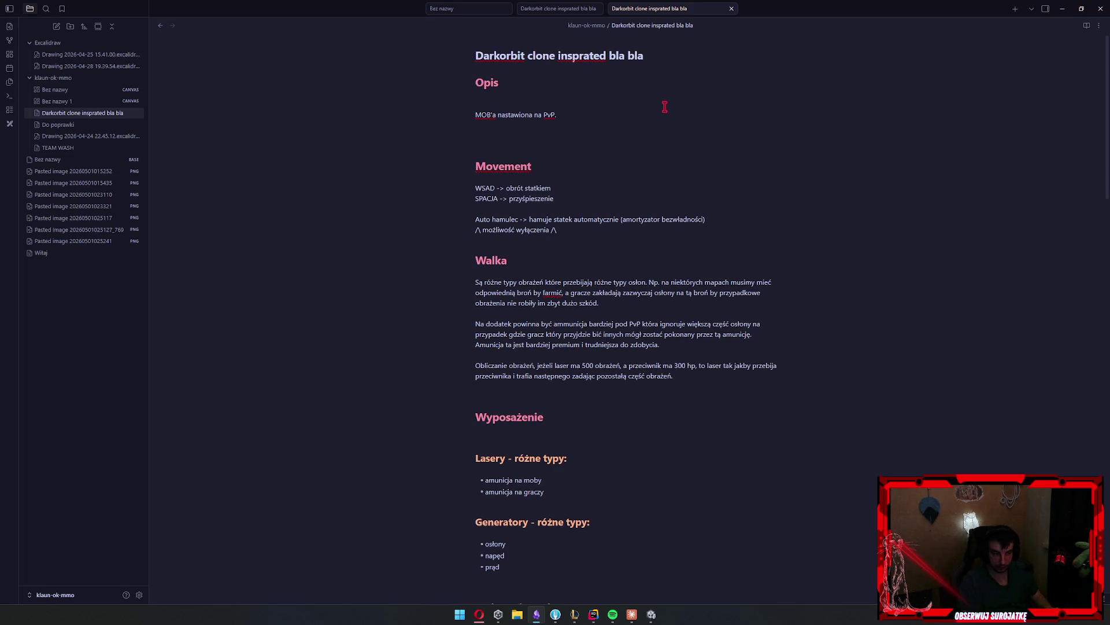
pyautogui.write(' Jednym z pierwszych celów')
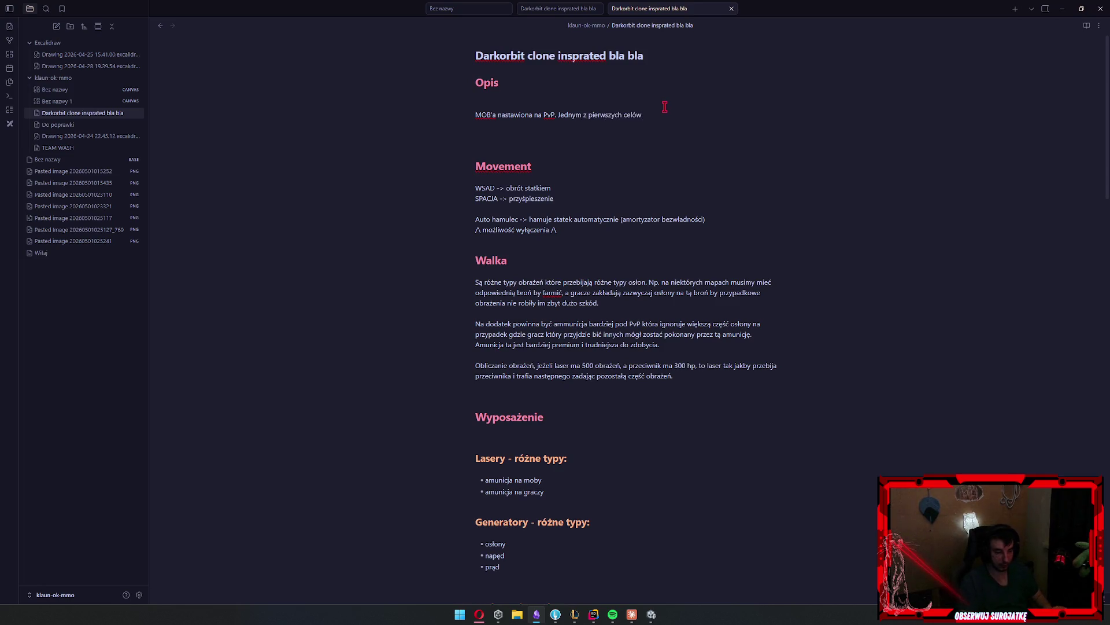
pyautogui.hotkey('ctrl', 'BackSpace')
pyautogui.write('trybów gry C')
pyautogui.write('TF.')
pyautogui.click(612, 161)
pyautogui.click(629, 143)
# Review the note, then open the MinimapController script from Unity's Project panel
pyautogui.scroll(-20, 626, 139)
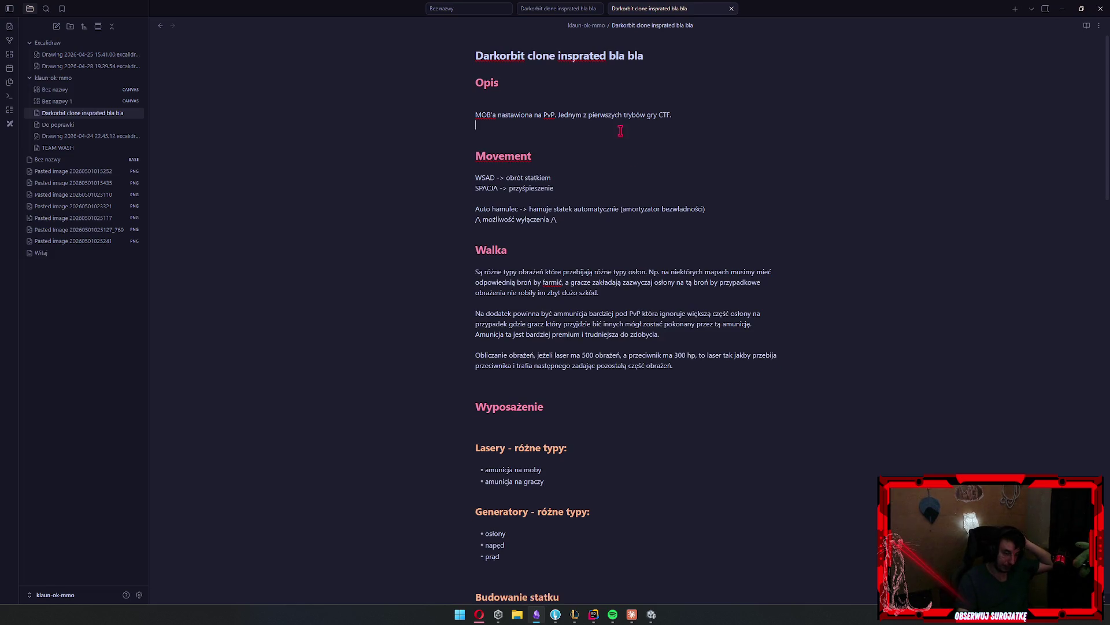
pyautogui.scroll(15, 732, 286)
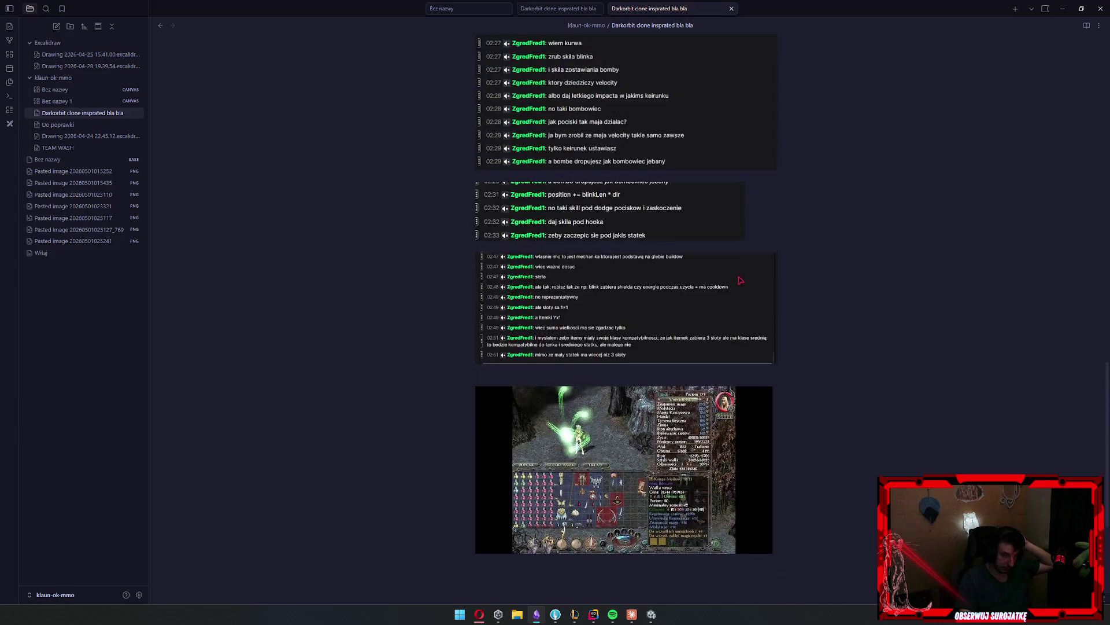
pyautogui.scroll(2, 748, 299)
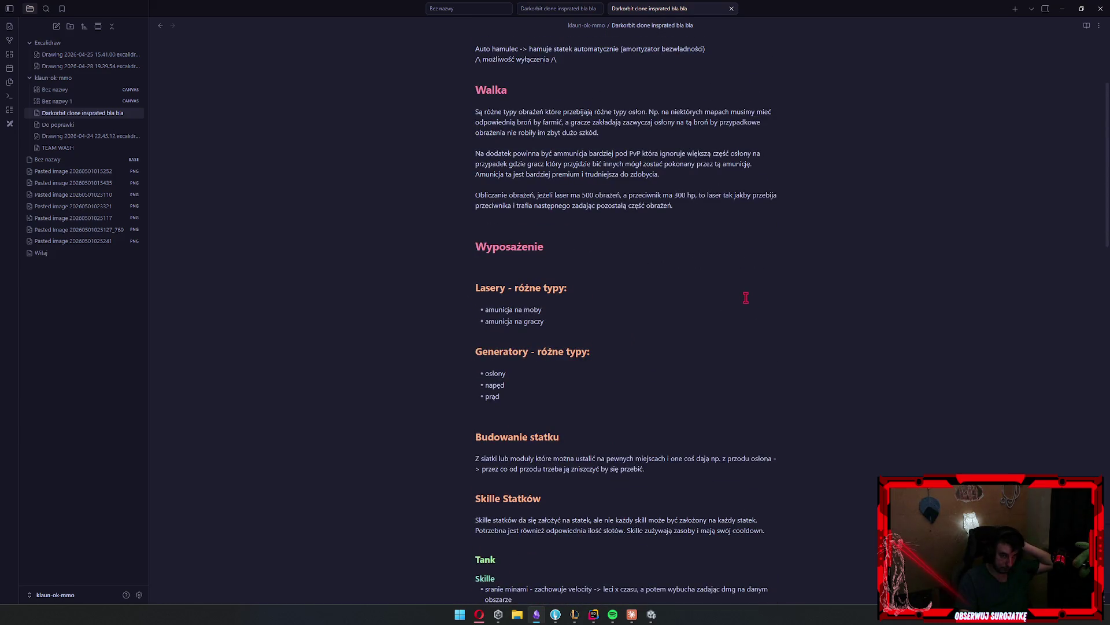
pyautogui.scroll(3, 727, 310)
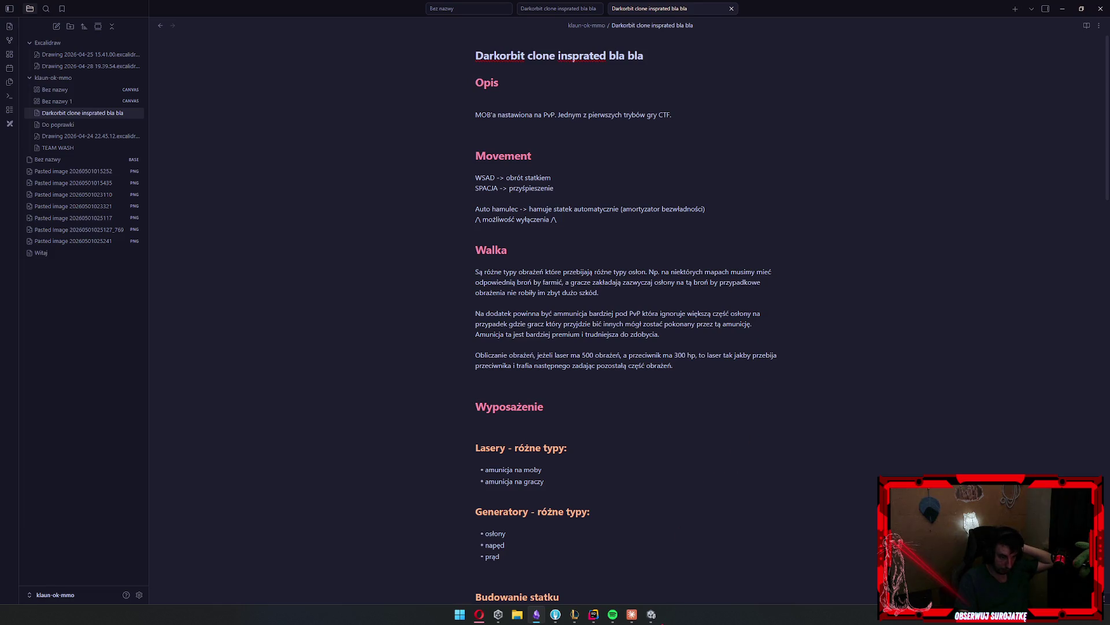
pyautogui.click(651, 615)
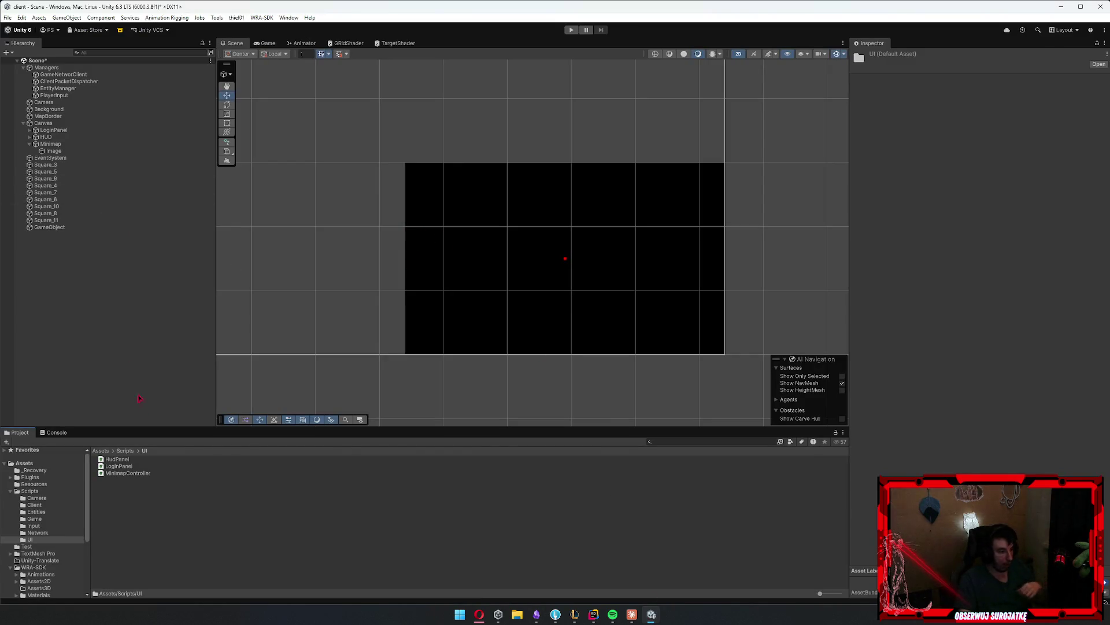
pyautogui.doubleClick(128, 472)
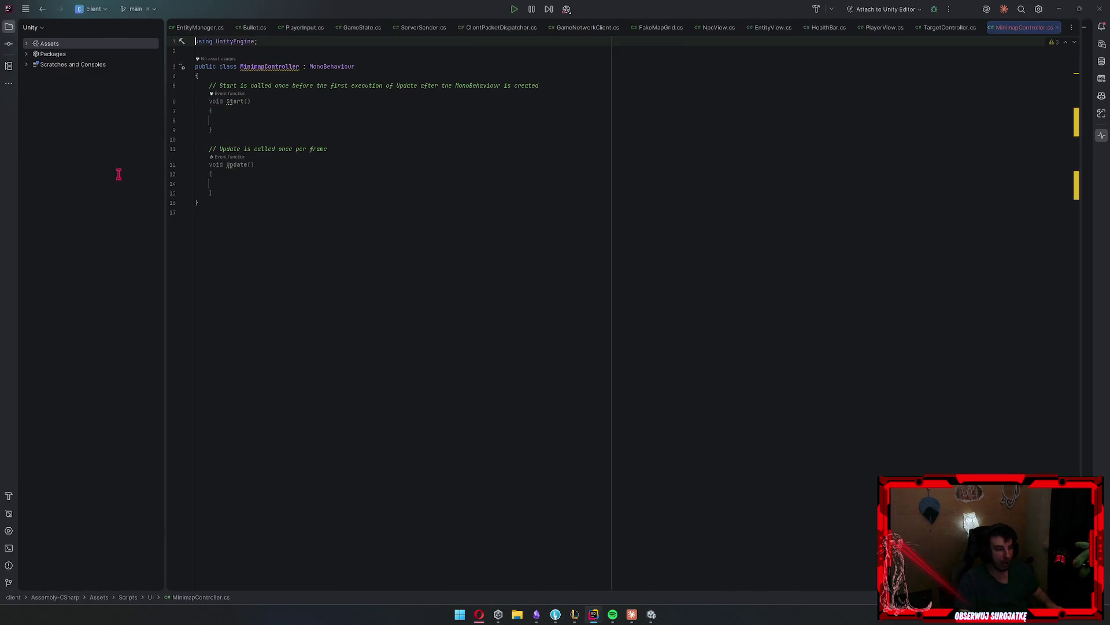
# Attach the MinimapController script to the Minimap object in Unity
pyautogui.hotkey('alt', 'Tab')
pyautogui.click(51, 144)
pyautogui.moveTo(142, 472)
pyautogui.mouseDown()
pyautogui.moveTo(1034, 392)
pyautogui.moveTo(936, 242)
pyautogui.mouseUp()
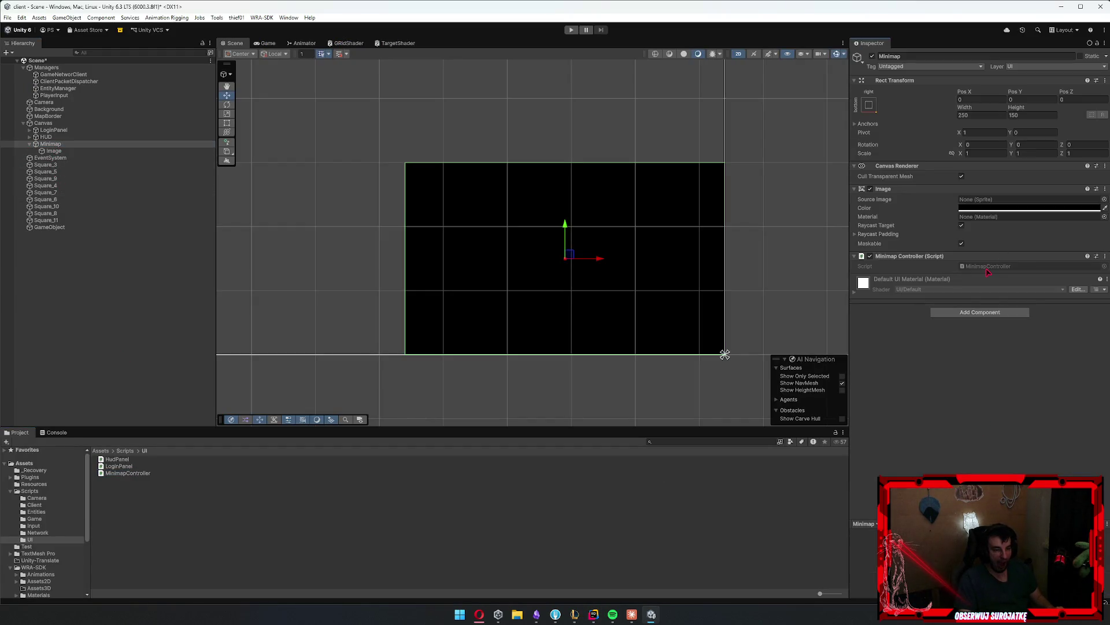
# Open the script in Rider and move the class into the UI namespace with Adjust Namespaces
pyautogui.doubleClick(988, 268)
pyautogui.rightClick(294, 65)
pyautogui.click(324, 75)
pyautogui.press('Escape')
pyautogui.hotkey('alt', 'Return')
pyautogui.click(319, 79)
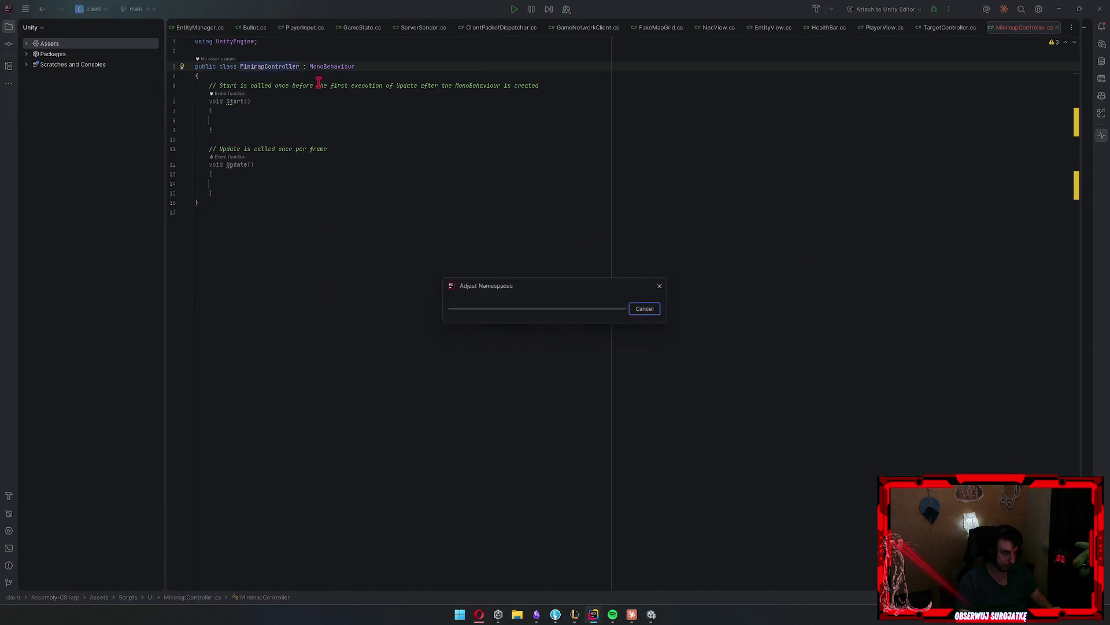
# Start a serialized private field declaration, then delete it and return to Unity
pyautogui.click(318, 95)
pyautogui.press('Return')
pyautogui.write('[p')
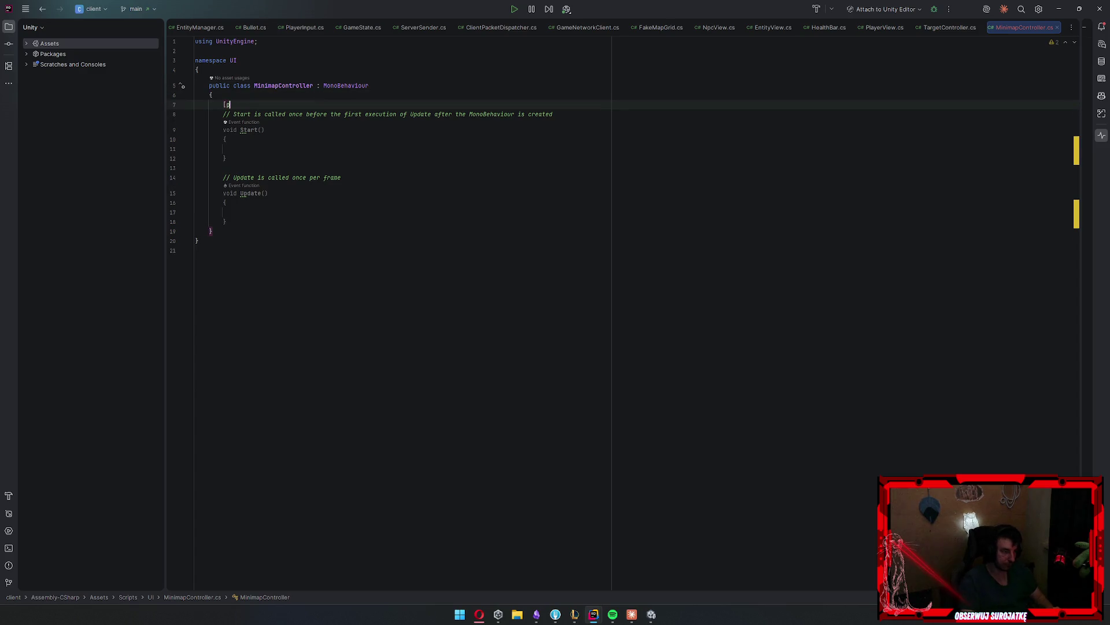
pyautogui.write('SerializeField] private')
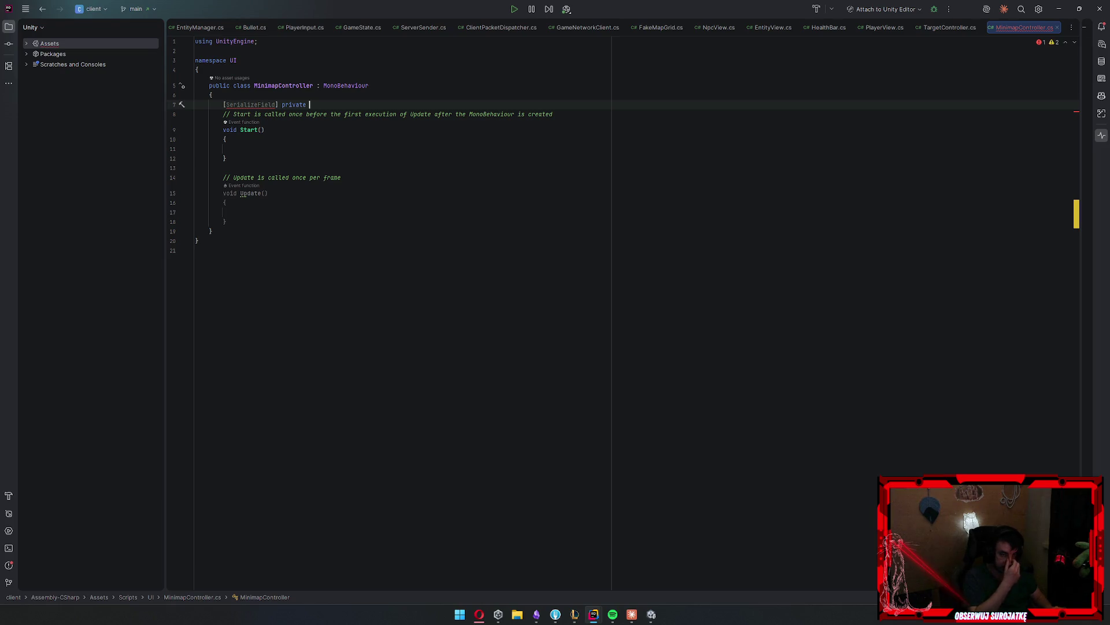
pyautogui.hotkey('ctrl', 'shift', 'Left')
pyautogui.hotkey('ctrl', 'shift', 'Left')
pyautogui.hotkey('ctrl', 'shift', 'Left')
pyautogui.press('BackSpace')
pyautogui.hotkey('alt', 'Tab')
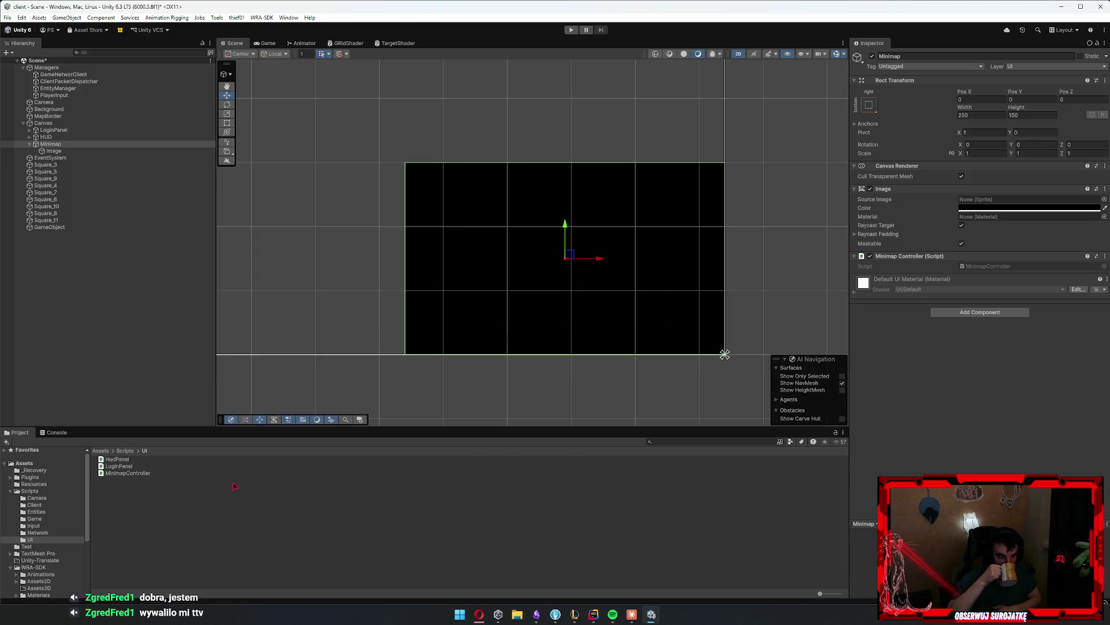
# In the Scripts/UI folder, create a MonoBehaviour script named MapMarker and open it in Rider
pyautogui.click(234, 485)
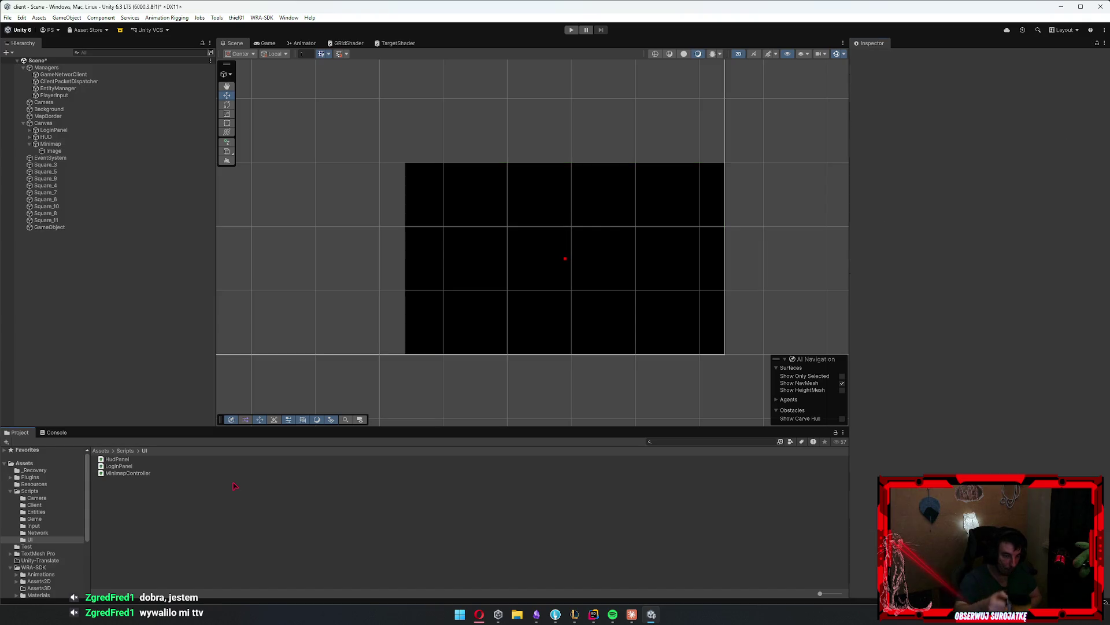
pyautogui.rightClick(234, 489)
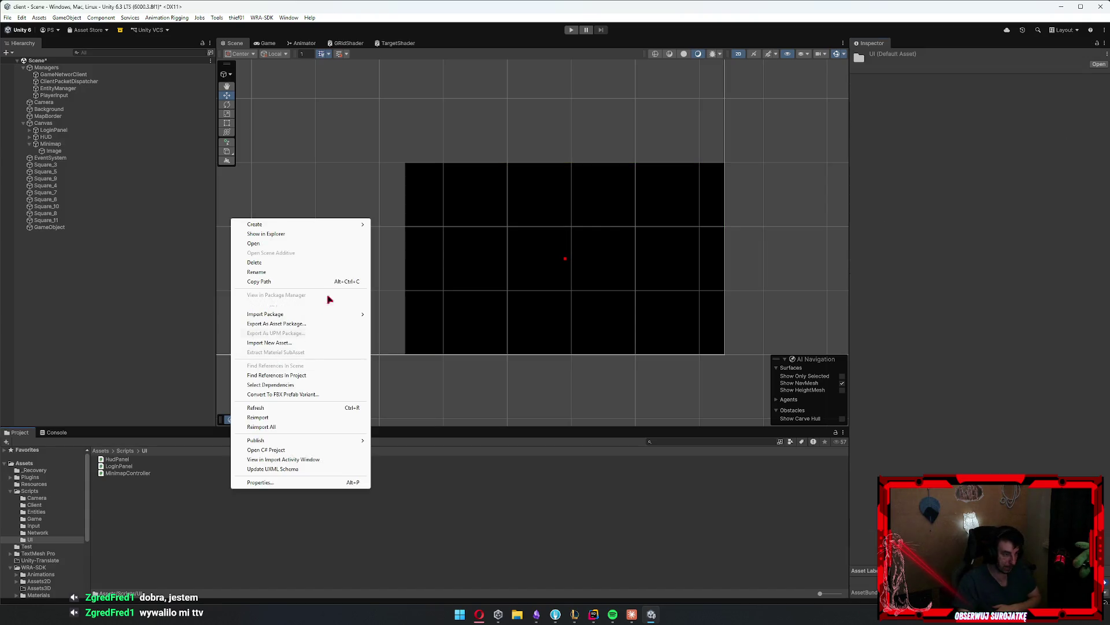
pyautogui.press('Escape')
pyautogui.rightClick(215, 484)
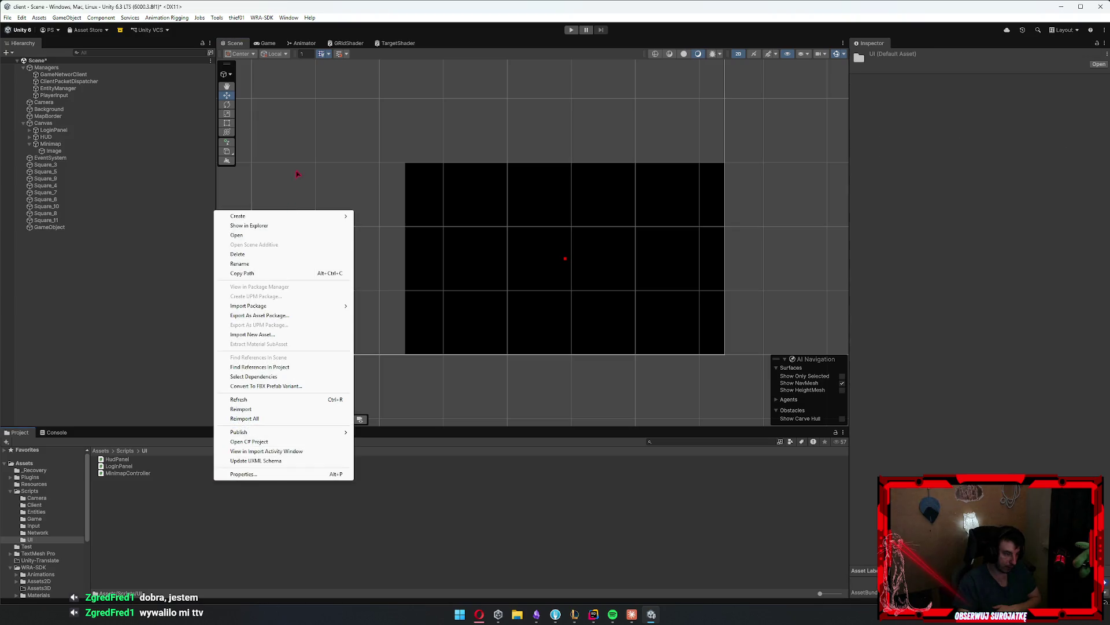
pyautogui.moveTo(272, 218)
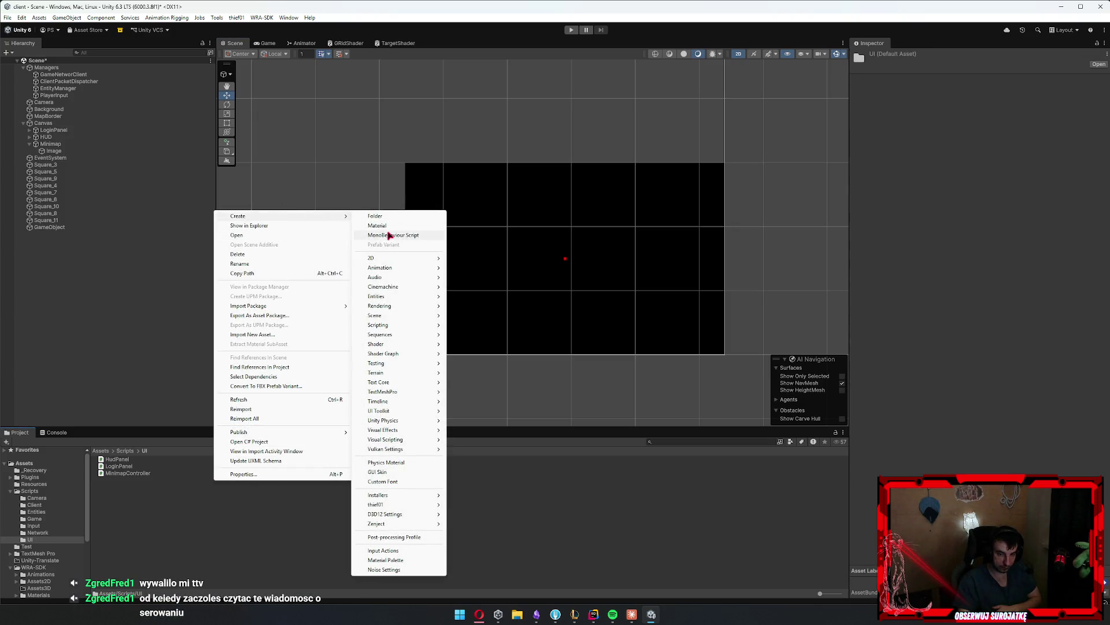
pyautogui.click(389, 235)
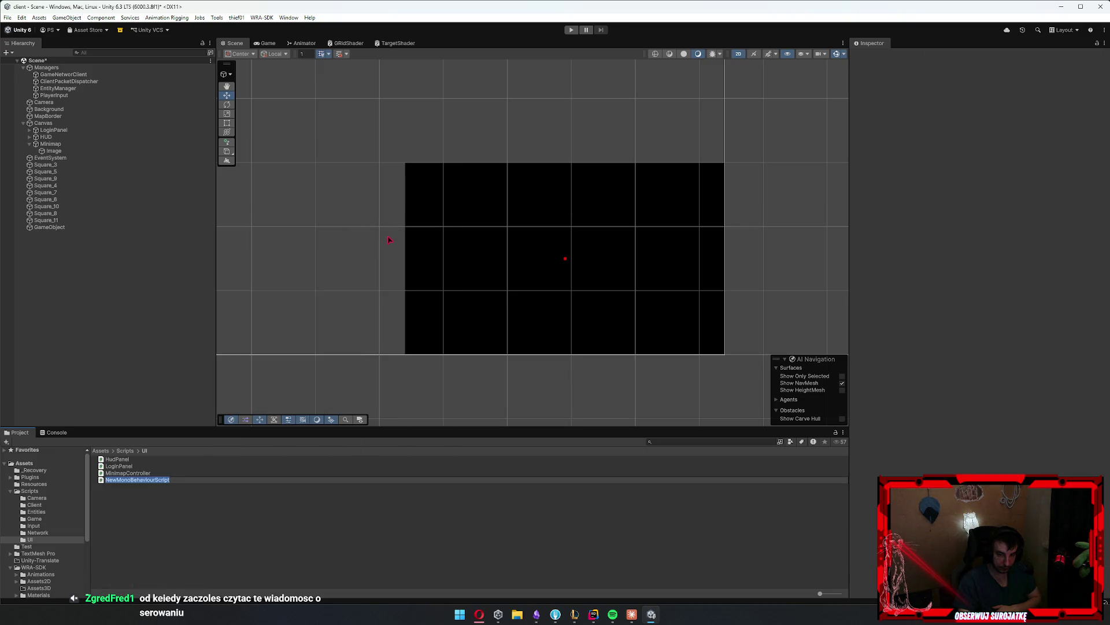
pyautogui.write('Map')
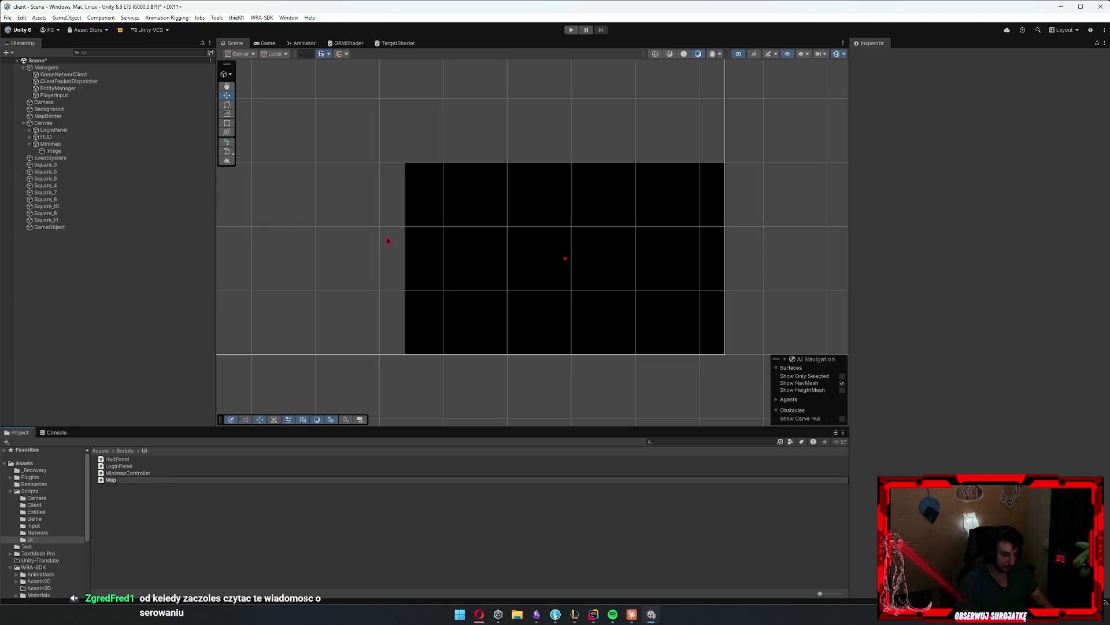
pyautogui.hotkey('ctrl', 'a')
pyautogui.press('End')
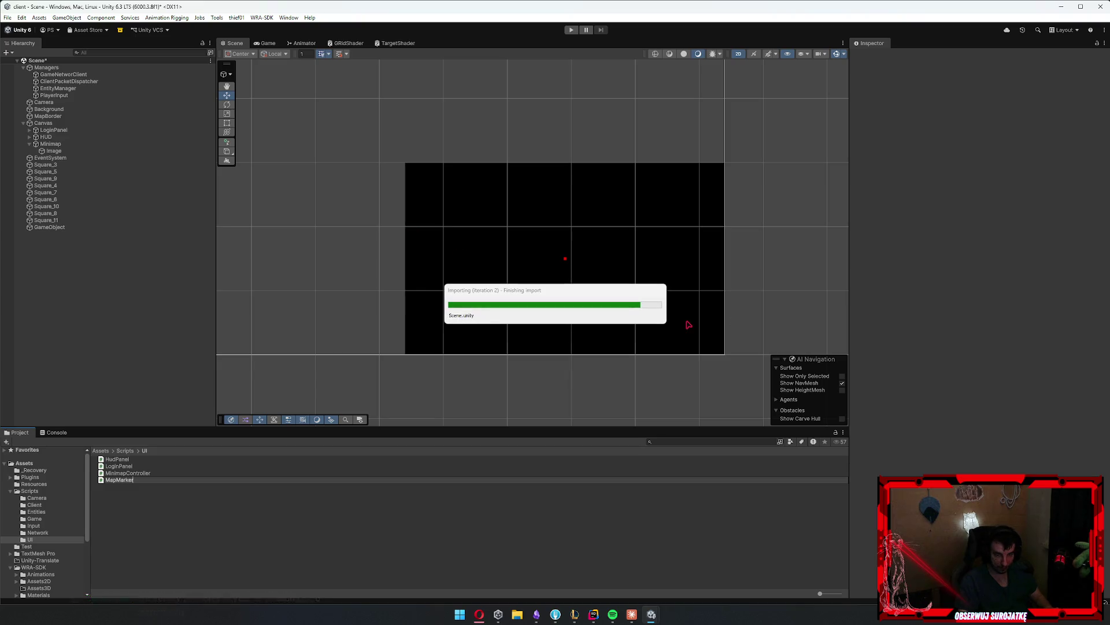
pyautogui.press('Return')
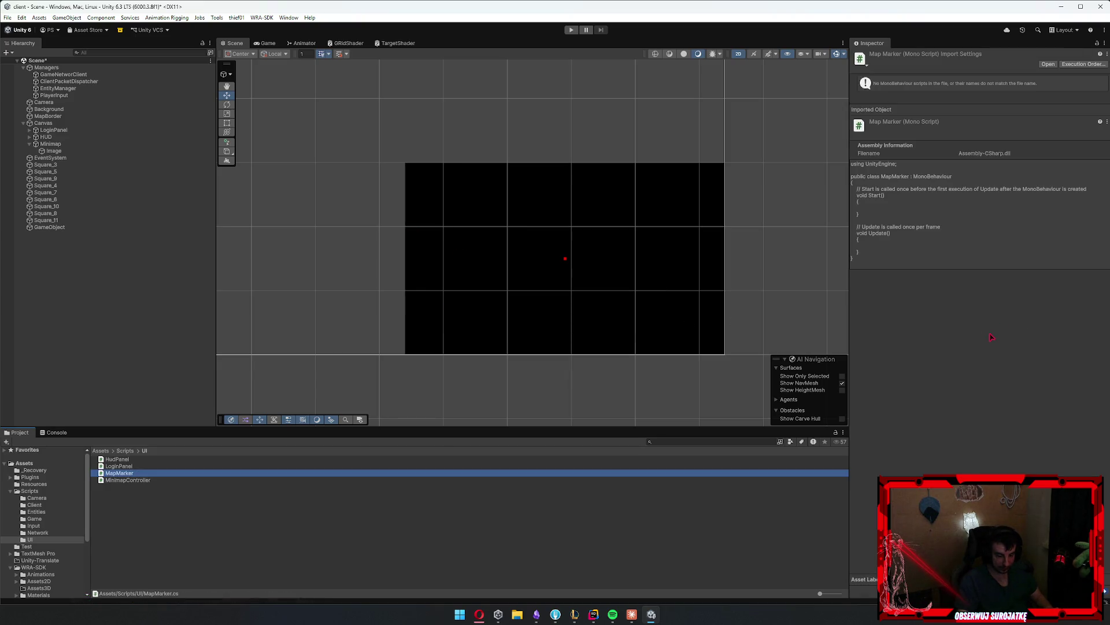
pyautogui.click(295, 67)
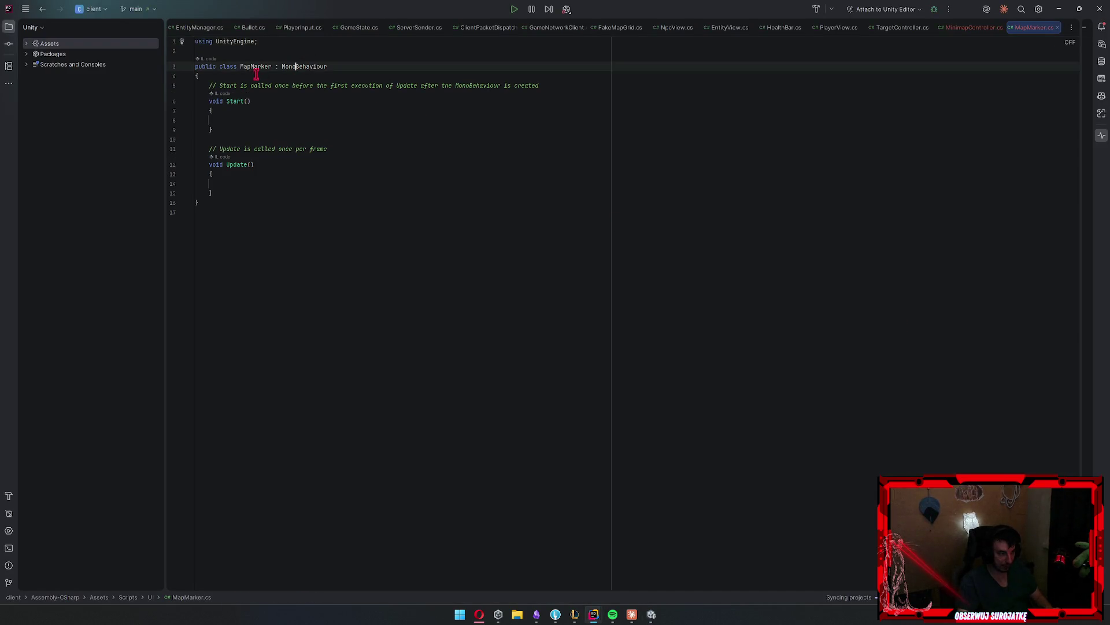
# Wrap MapMarker in the UI namespace and delete the template Start and Update methods
pyautogui.rightClick(255, 67)
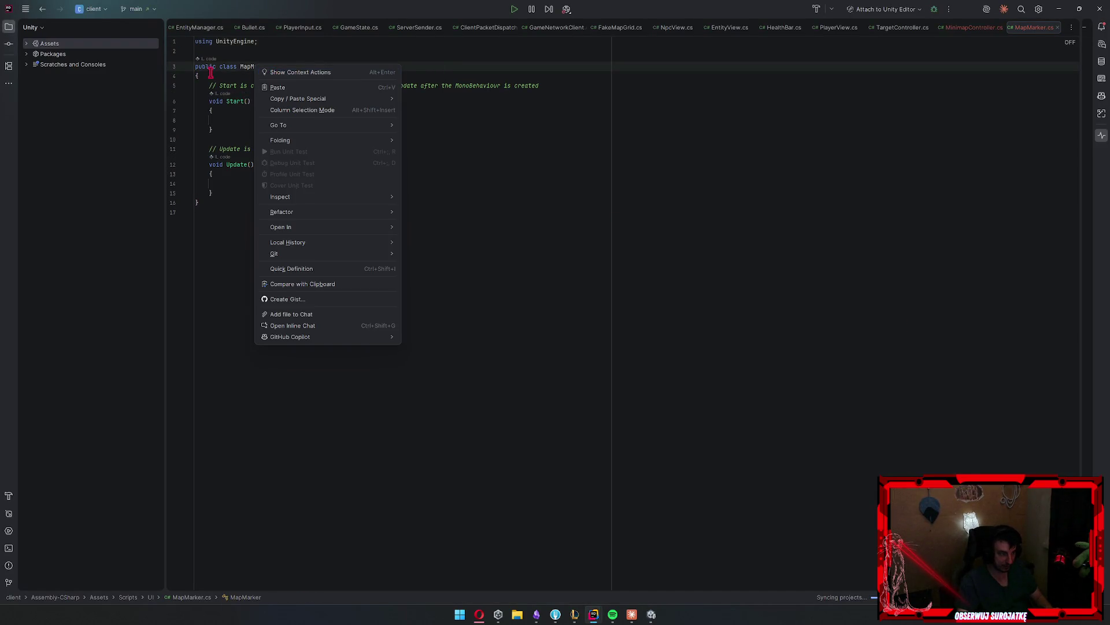
pyautogui.click(243, 66)
pyautogui.rightClick(254, 66)
pyautogui.click(283, 74)
pyautogui.click(359, 85)
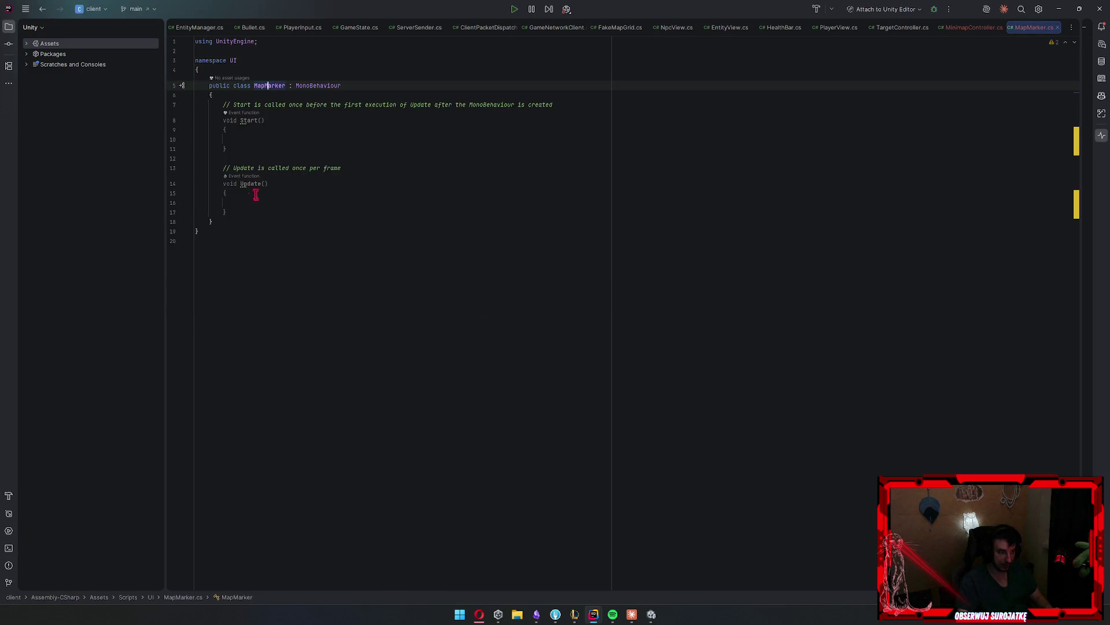
pyautogui.moveTo(227, 212); pyautogui.dragTo(224, 105)
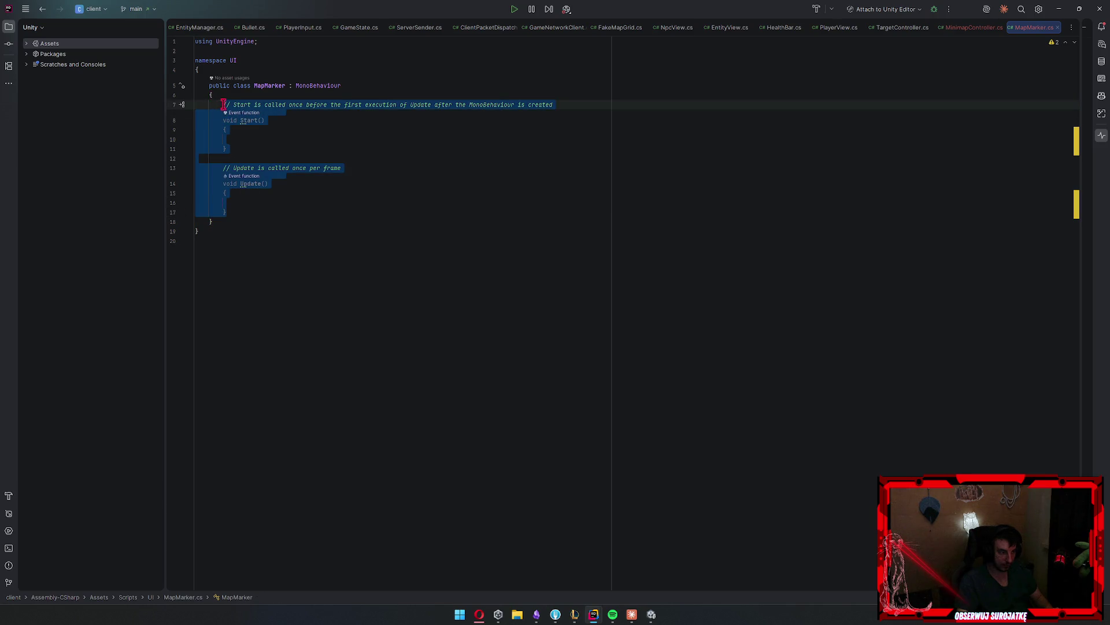
pyautogui.press('BackSpace')
# Add an empty public SetEntity(EntityView view) method to MapMarker
pyautogui.write('public void ')
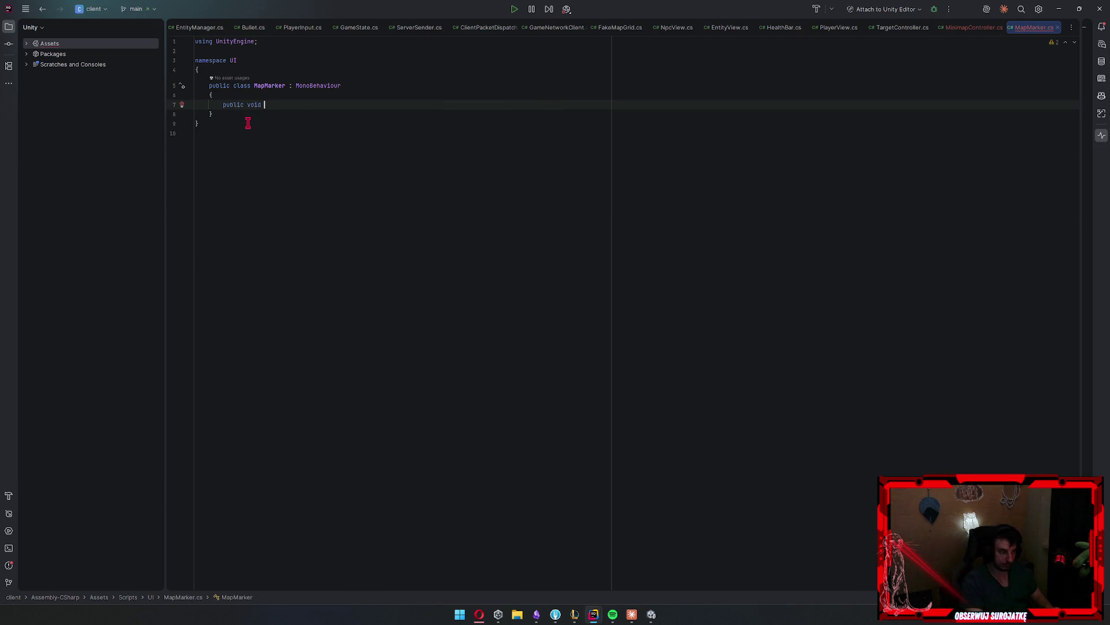
pyautogui.write('SetEnetit')
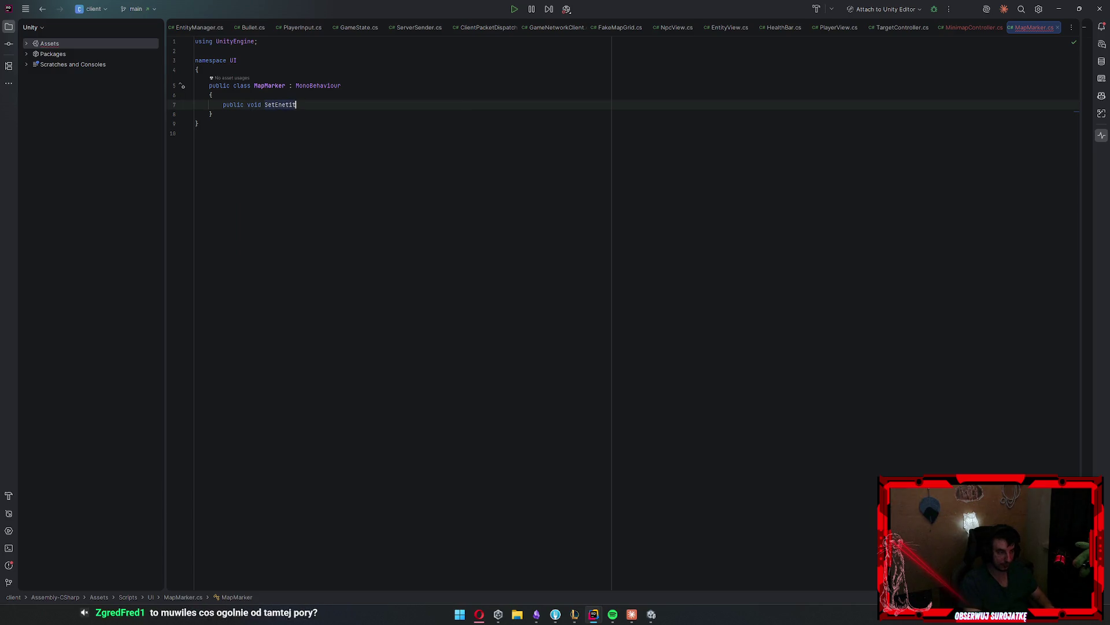
pyautogui.press('BackSpace')
pyautogui.press('BackSpace')
pyautogui.press('BackSpace')
pyautogui.write('En')
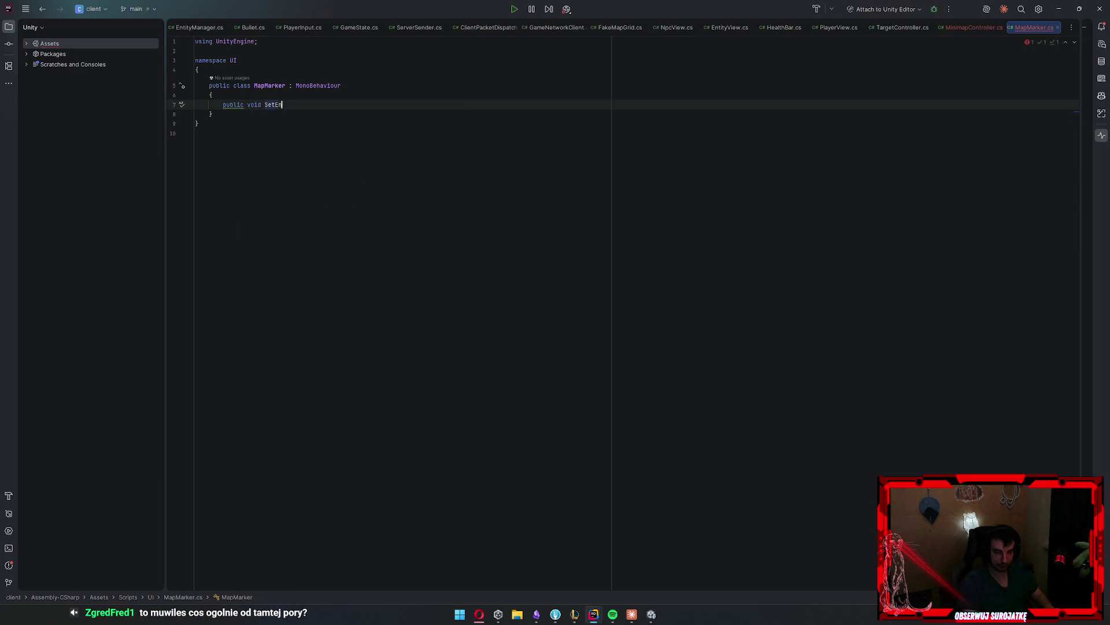
pyautogui.write('tity(')
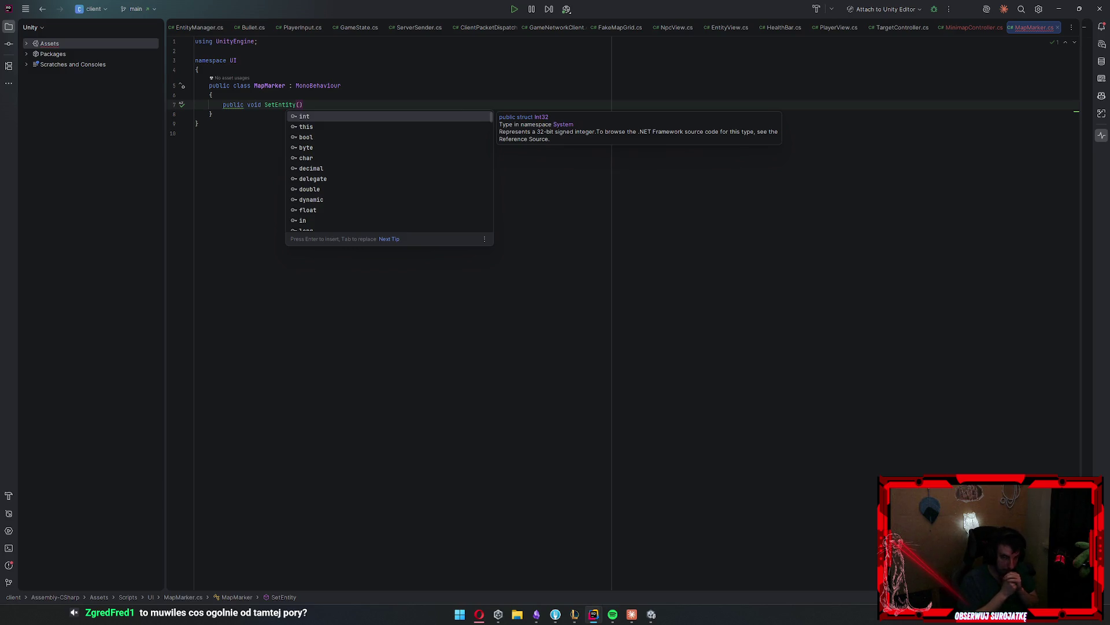
pyautogui.press('Escape')
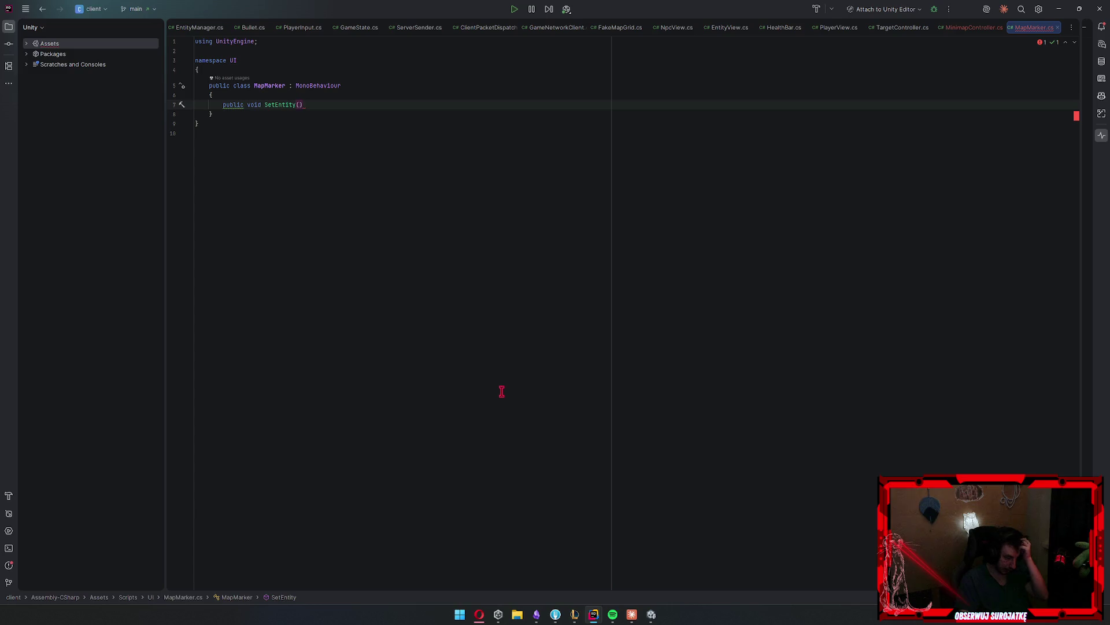
pyautogui.press('Left')
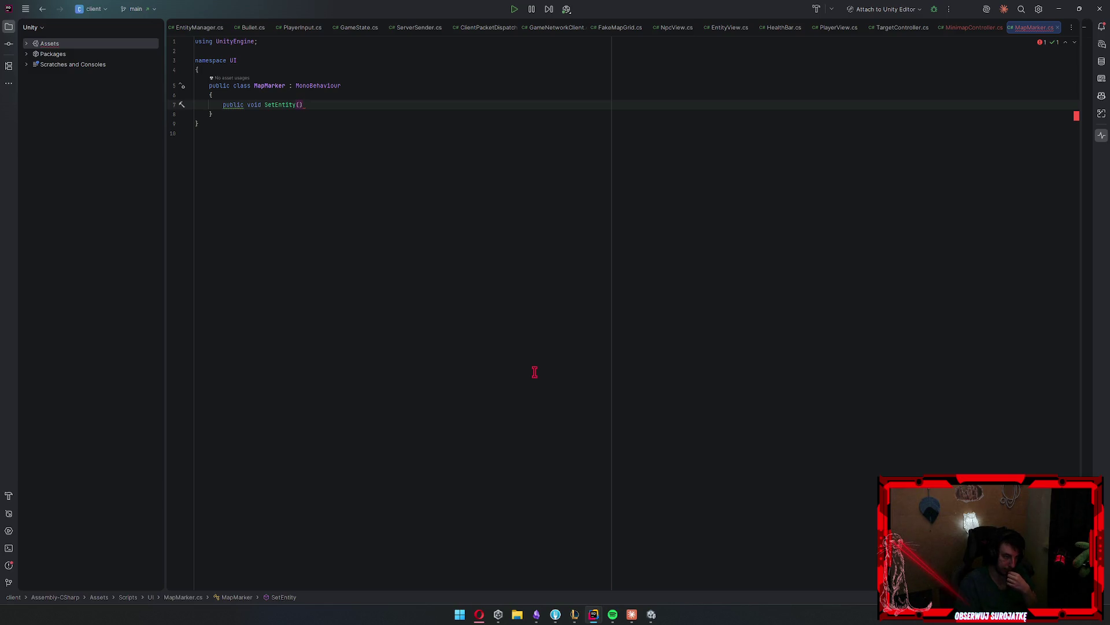
pyautogui.write('Entityview')
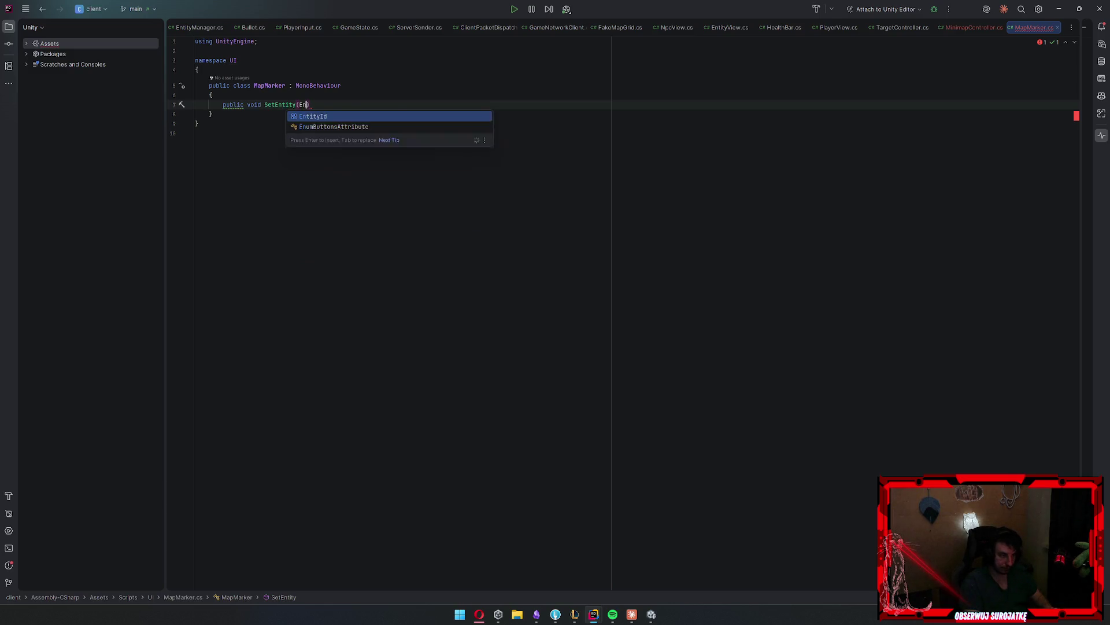
pyautogui.press('Return')
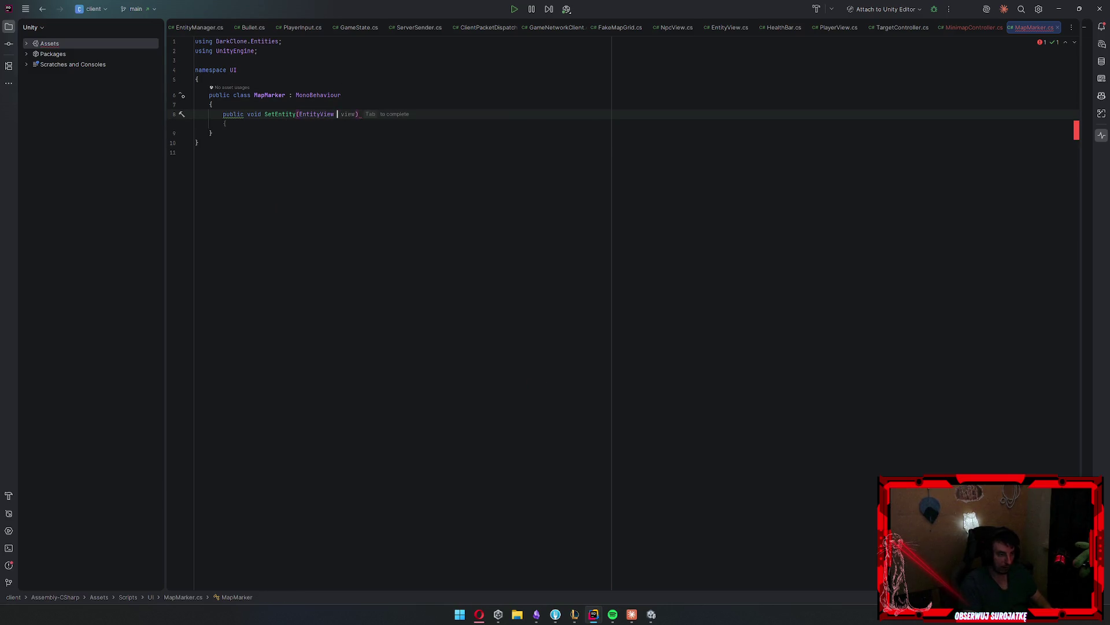
pyautogui.press('Tab')
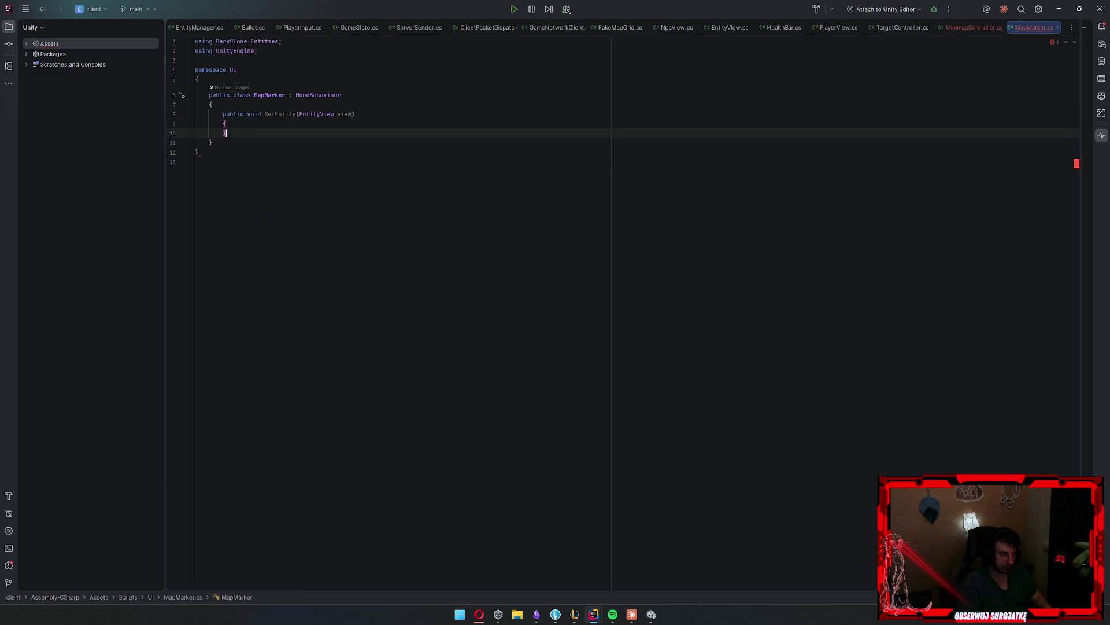
pyautogui.press('Return')
pyautogui.press('Up')
pyautogui.press('Up')
pyautogui.press('Up')
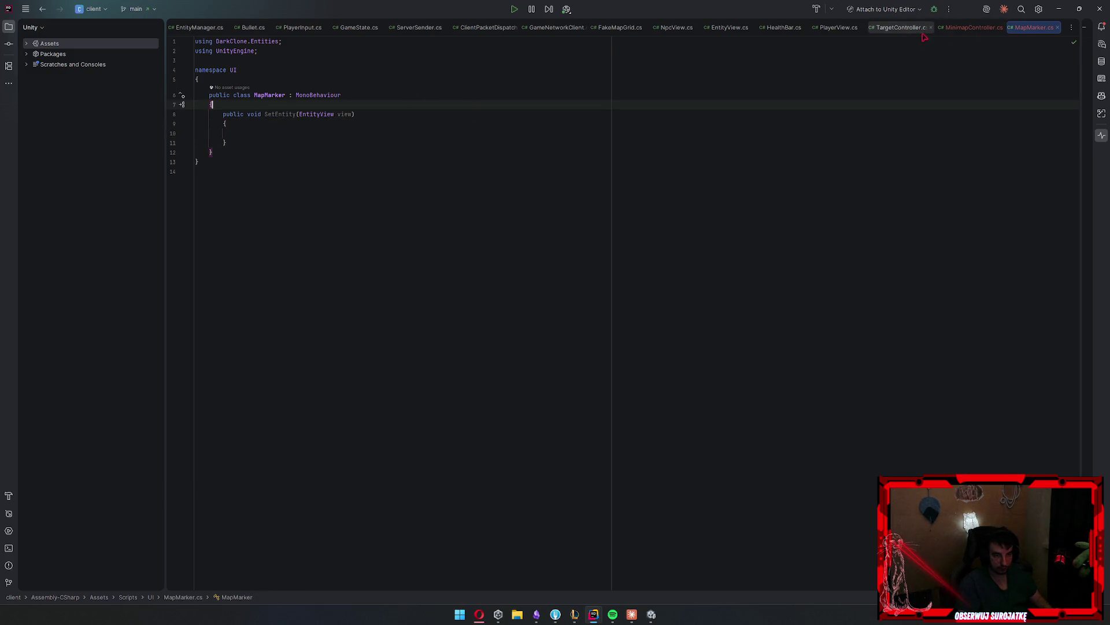
# Delete MinimapController's template methods and add a [SerializeField] private MapMarker markerPrefab field
pyautogui.click(969, 27)
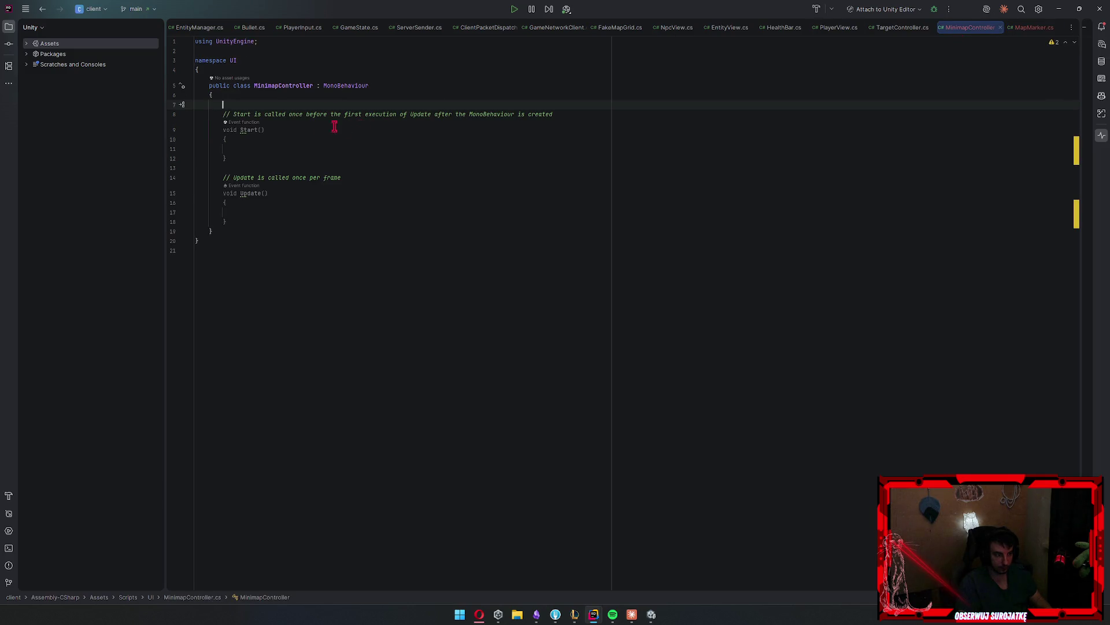
pyautogui.moveTo(231, 222); pyautogui.dragTo(224, 108)
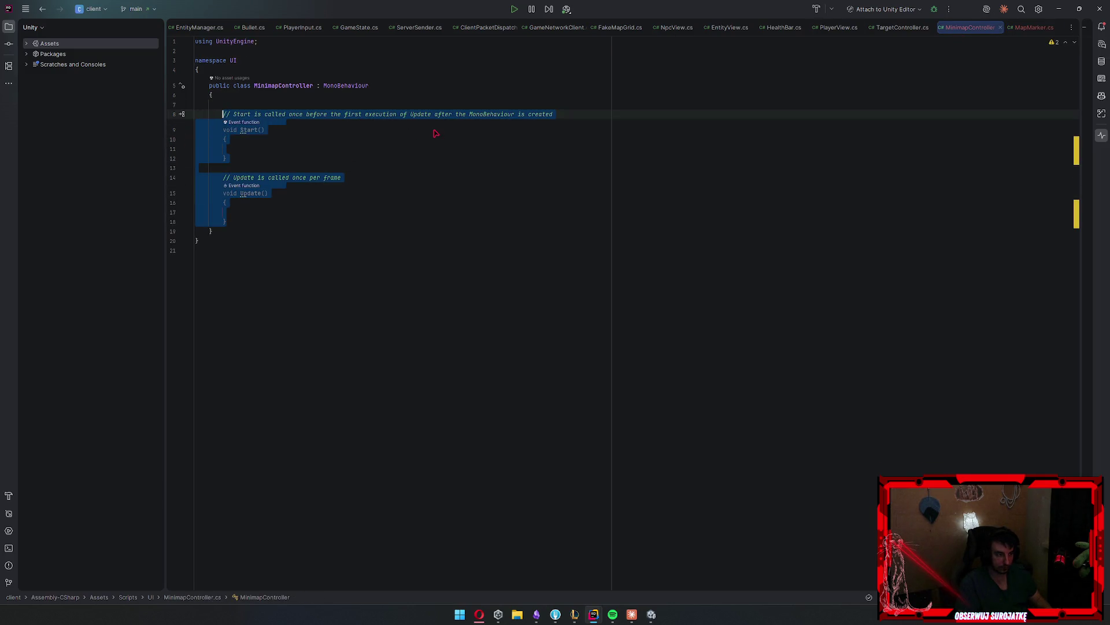
pyautogui.press('BackSpace')
pyautogui.write('[Ser]')
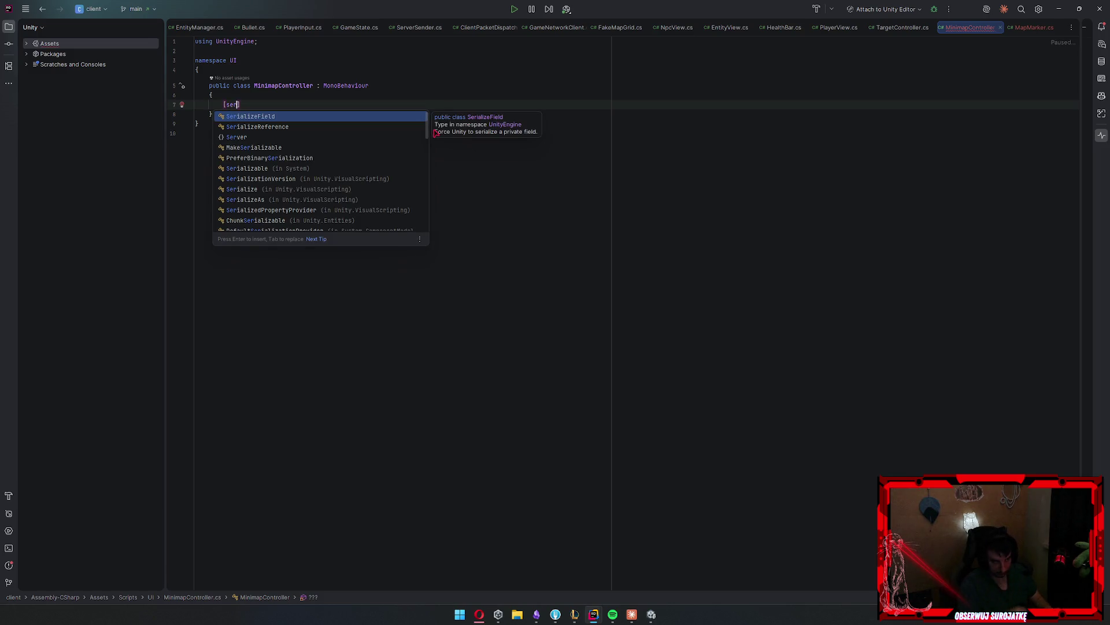
pyautogui.press('Return')
pyautogui.write('private ')
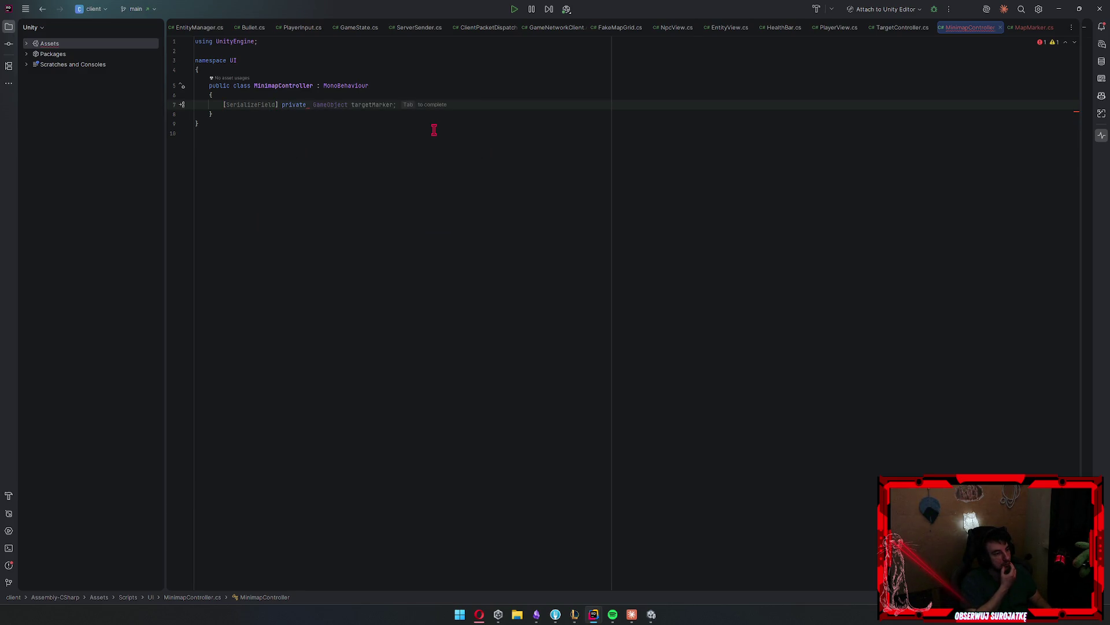
pyautogui.write('Map')
pyautogui.press('Return')
pyautogui.write('marker')
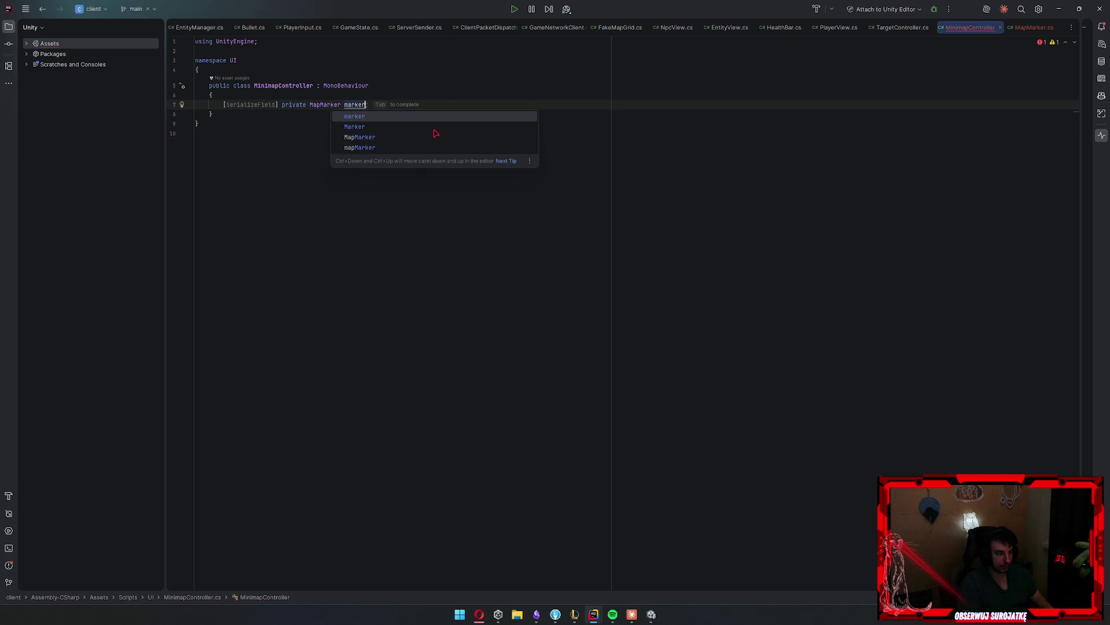
pyautogui.write('Pre')
pyautogui.press('Return')
pyautogui.press('Return')
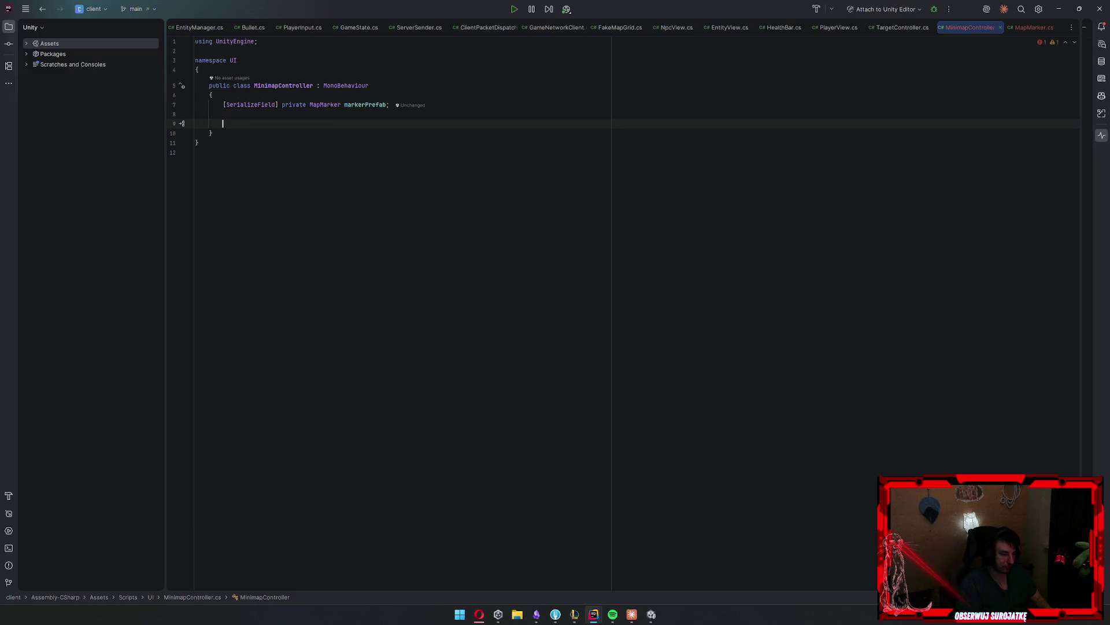
# Generate an empty Awake method below the markerPrefab field
pyautogui.write('Awa')
pyautogui.press('Return')
pyautogui.press('Down')
pyautogui.press('Down')
pyautogui.press('Return')
pyautogui.write('p')
pyautogui.press('BackSpace')
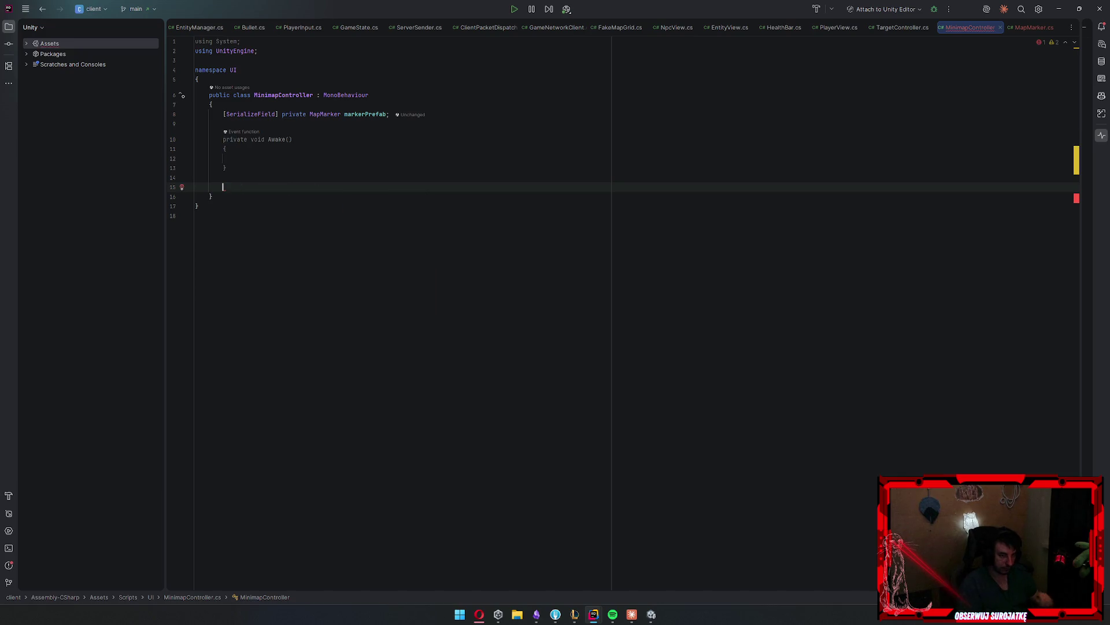
pyautogui.click(1033, 27)
# Add an empty Update method above SetEntity in MapMarker
pyautogui.click(278, 136)
pyautogui.click(241, 105)
pyautogui.press('Return')
pyautogui.write('Upd')
pyautogui.press('Return')
# Declare a private EntityView entityView field in MapMarker
pyautogui.press('Up')
pyautogui.press('Up')
pyautogui.press('Up')
pyautogui.press('Return')
pyautogui.write('private ')
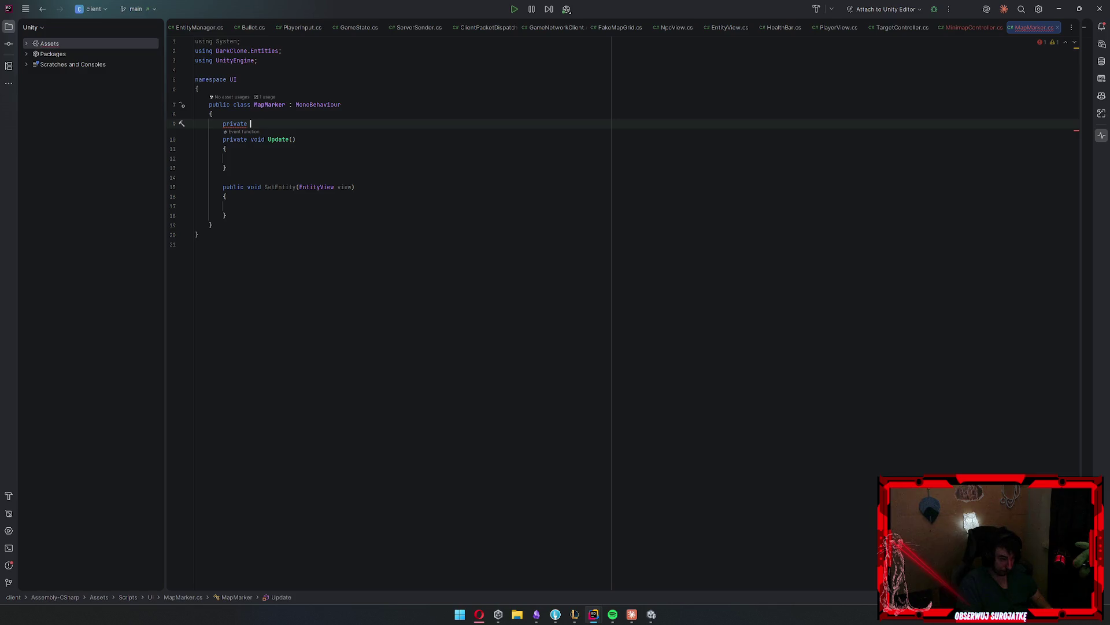
pyautogui.write('Enty')
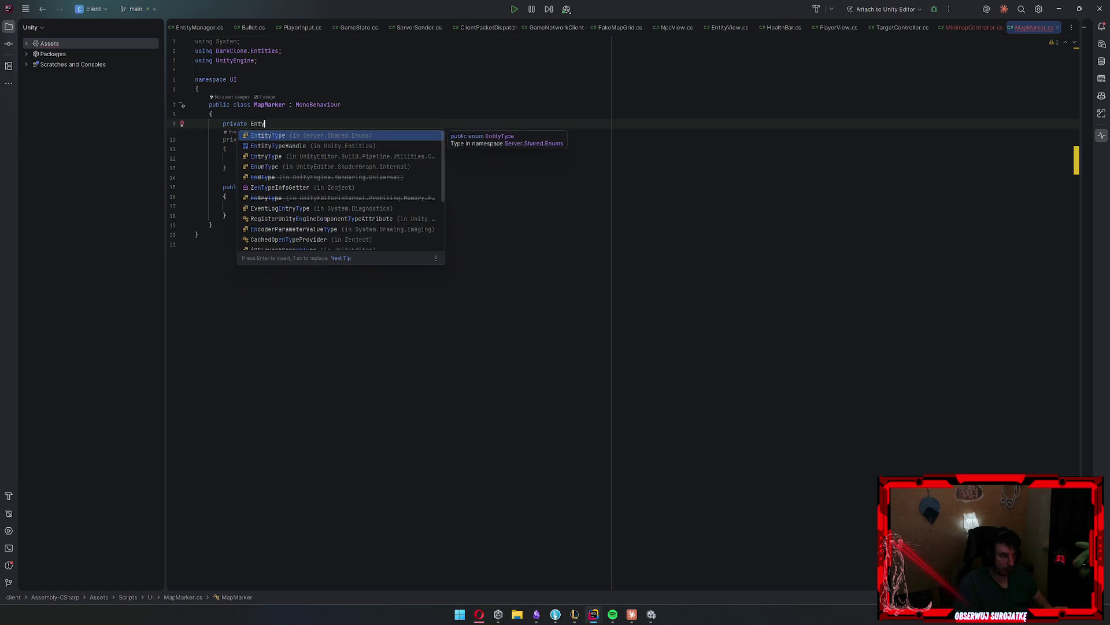
pyautogui.hotkey('ctrl', 'BackSpace')
pyautogui.write('EntityView ')
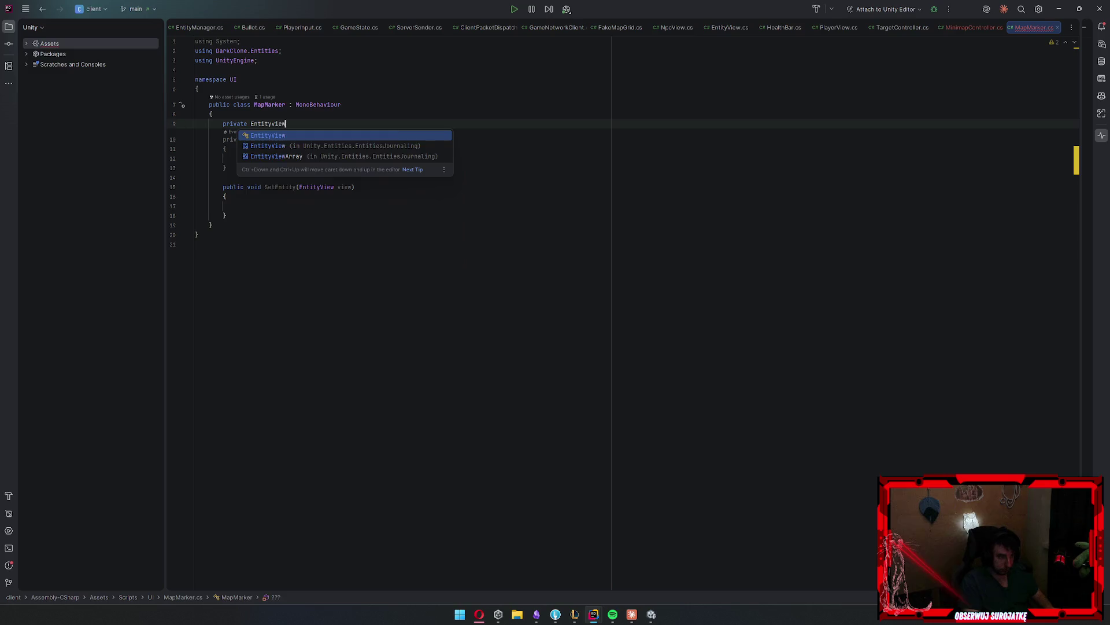
pyautogui.write('e')
pyautogui.press('Return')
pyautogui.write(';')
# Rename SetEntity's parameter to ev and assign entityView = ev in its body
pyautogui.press('Down')
pyautogui.press('Down')
pyautogui.press('Down')
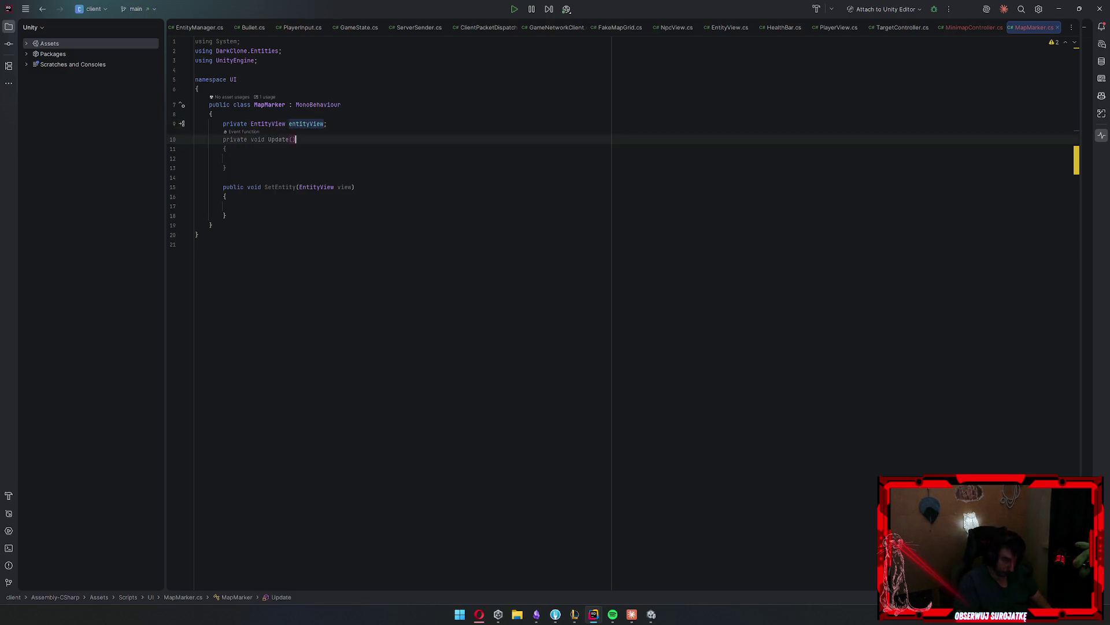
pyautogui.doubleClick(346, 186)
pyautogui.write('ev')
pyautogui.press('Escape')
pyautogui.press('Down')
pyautogui.press('Down')
pyautogui.write('this.e')
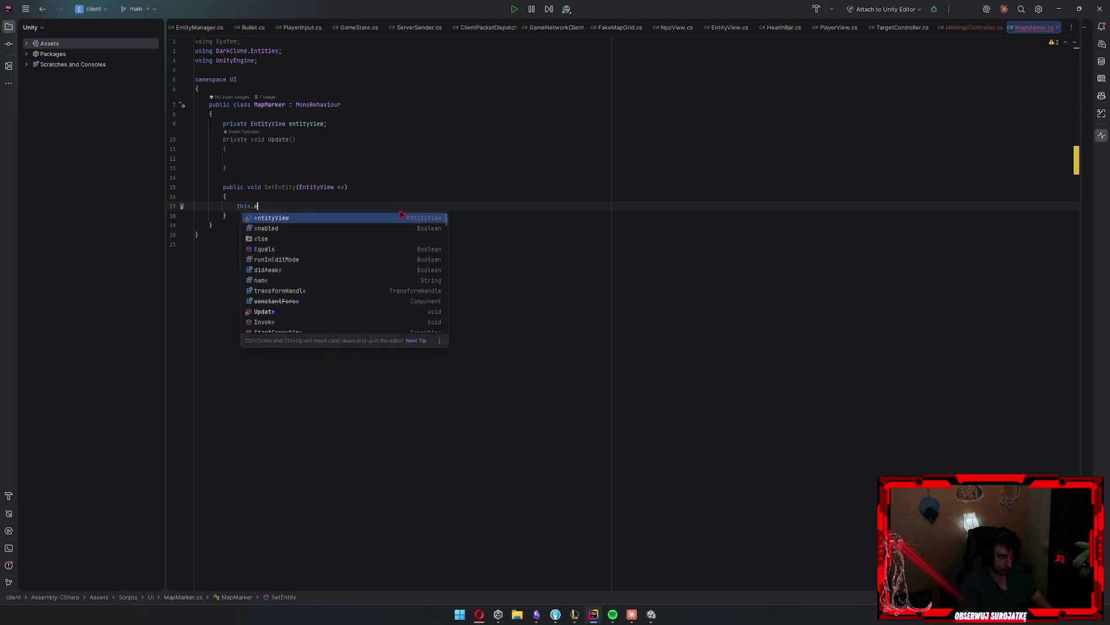
pyautogui.press('Tab')
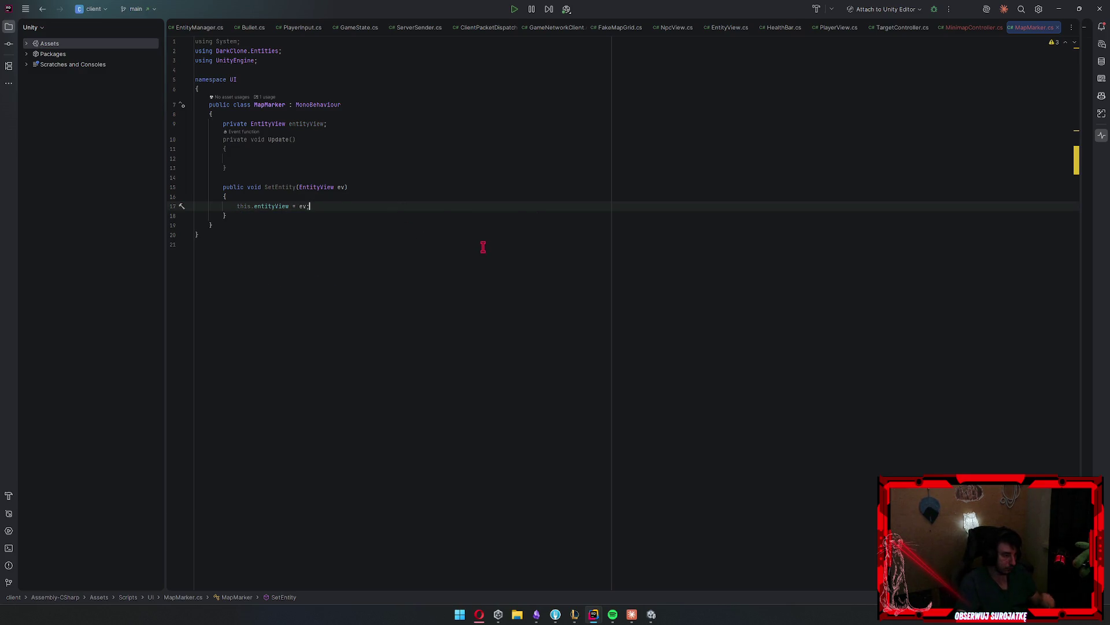
pyautogui.press('BackSpace')
pyautogui.press('BackSpace')
pyautogui.press('BackSpace')
pyautogui.press('Delete')
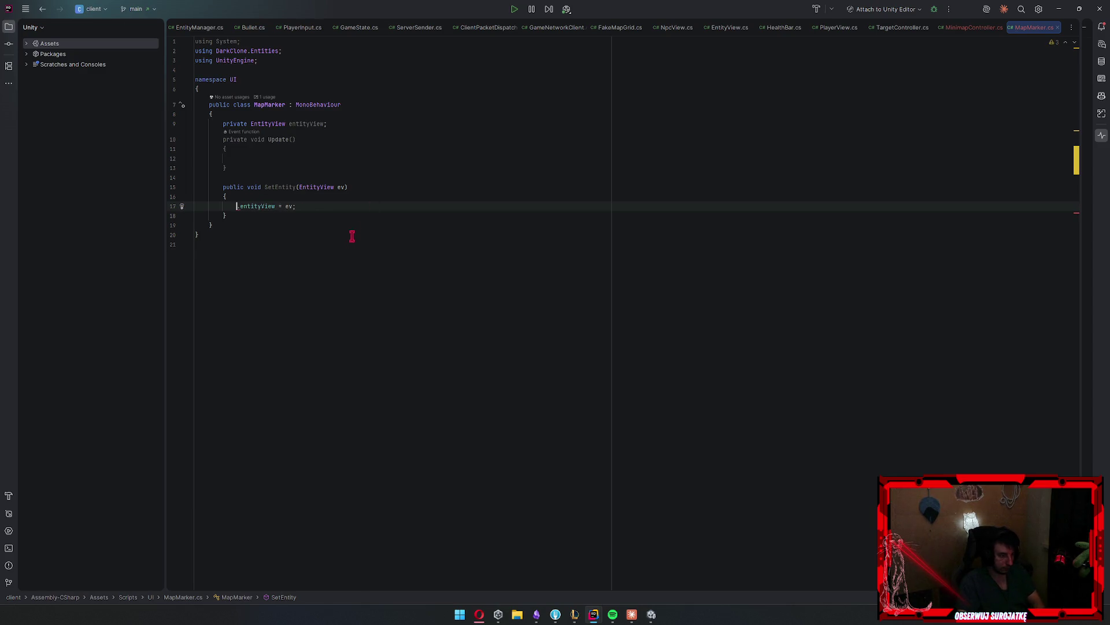
pyautogui.click(955, 27)
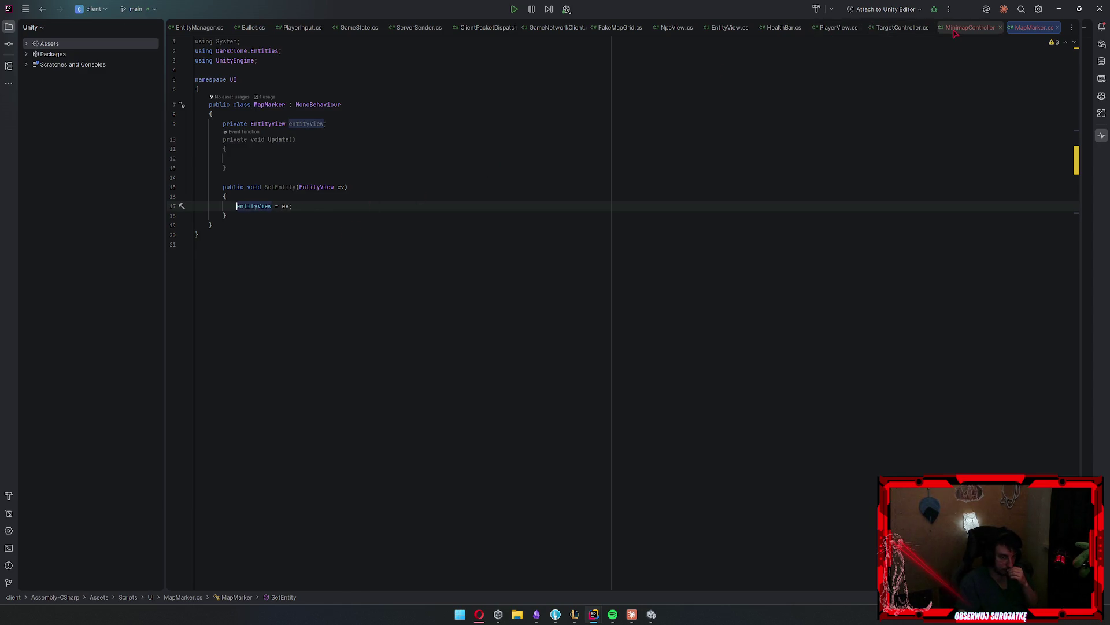
# Inspect EntityManager's HandleSpawn and SpawnEntity declarations, then go back to MinimapController.cs
pyautogui.click(427, 155)
pyautogui.click(425, 167)
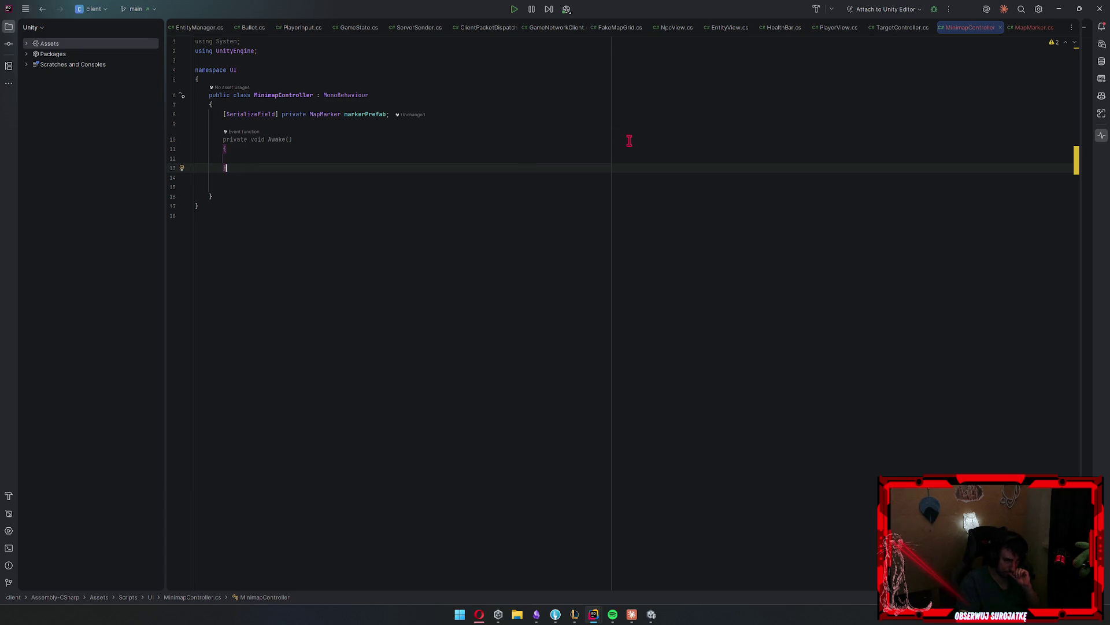
pyautogui.hotkey('ctrl', 'alt', 'Left')
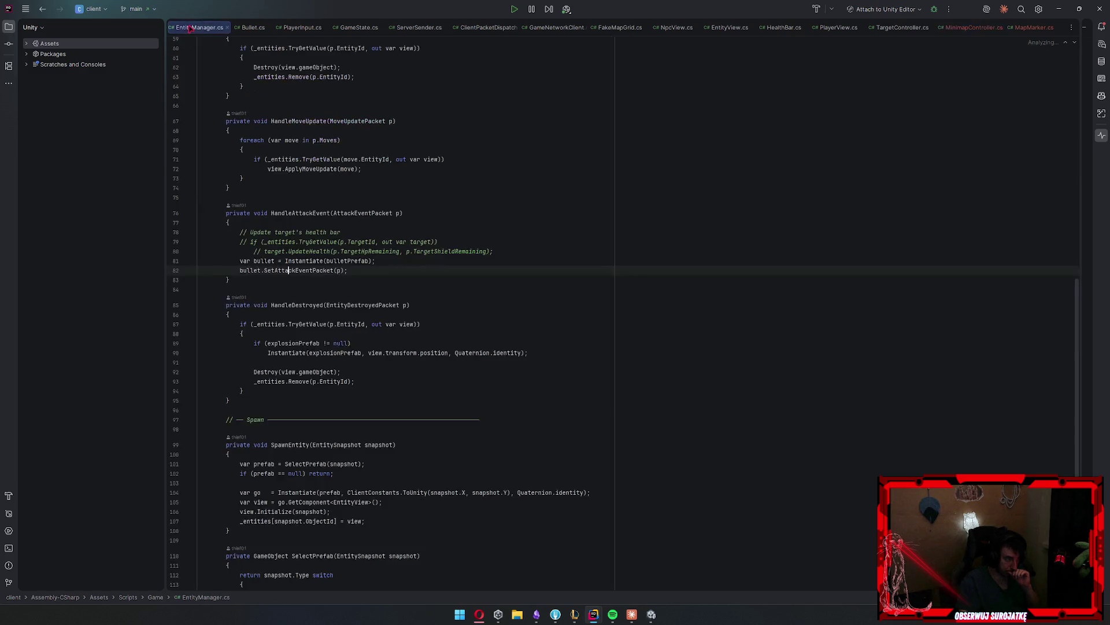
pyautogui.scroll(15, 396, 212)
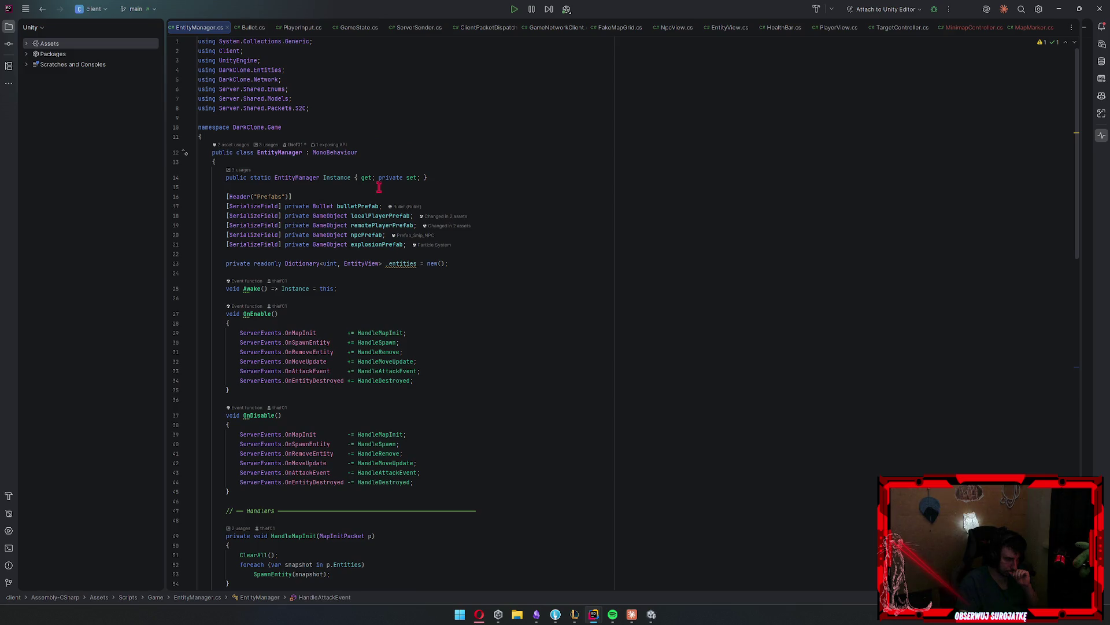
pyautogui.keyDown('ctrl'); pyautogui.click(377, 444); pyautogui.keyUp('ctrl')
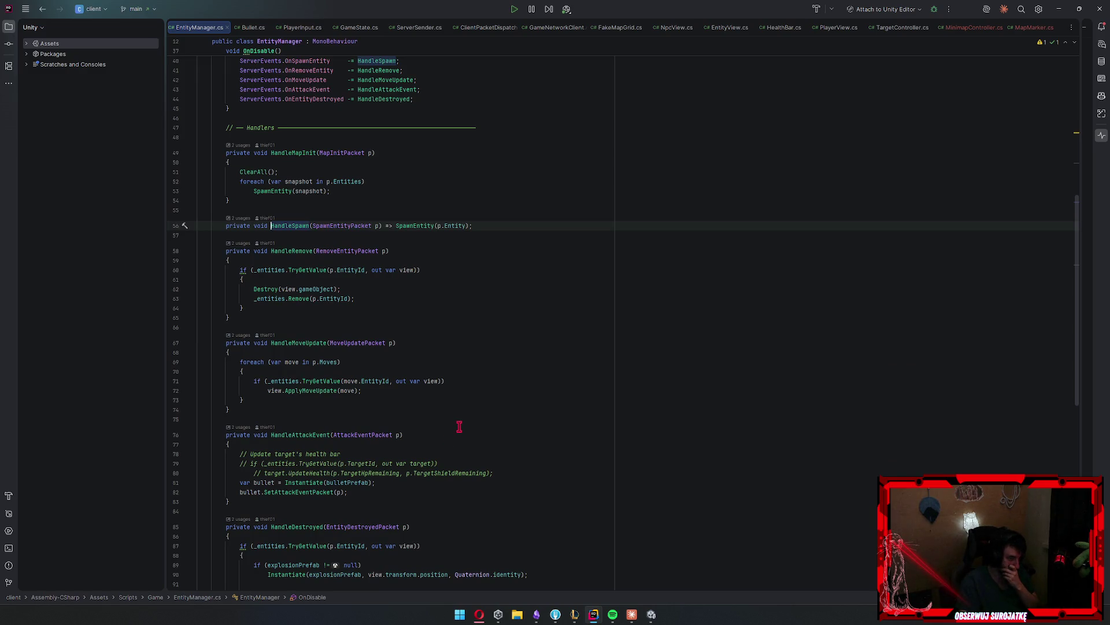
pyautogui.keyDown('ctrl'); pyautogui.click(409, 226); pyautogui.keyUp('ctrl')
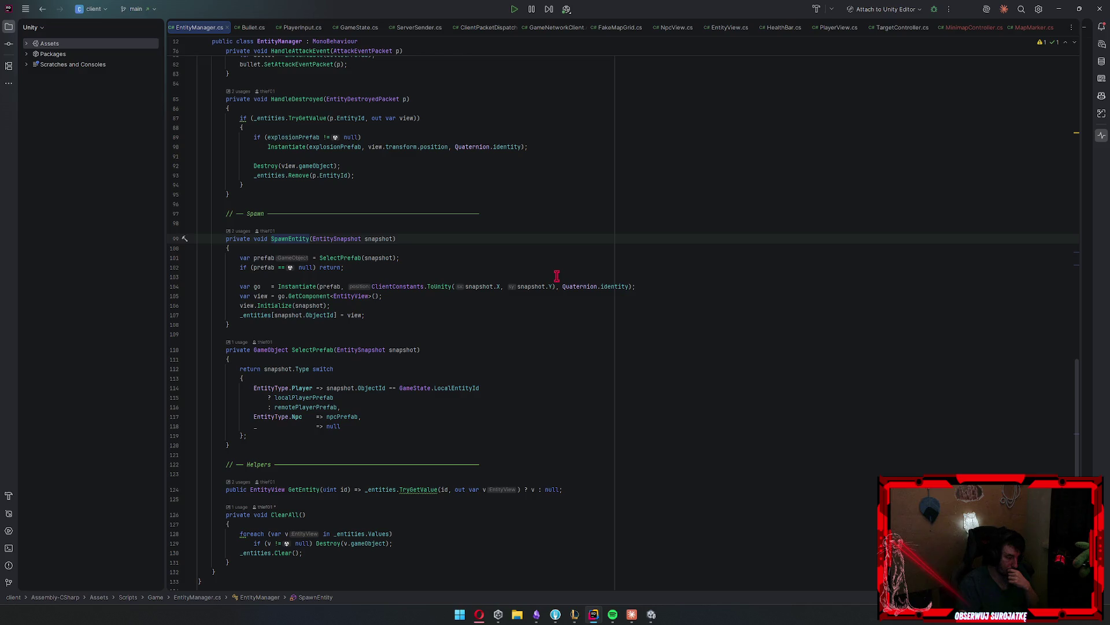
pyautogui.click(971, 27)
pyautogui.click(532, 87)
# Change MinimapController's base class to MonoBehaviourSingletonMustExist<MinimapController>
pyautogui.hotkey('ctrl', 'space')
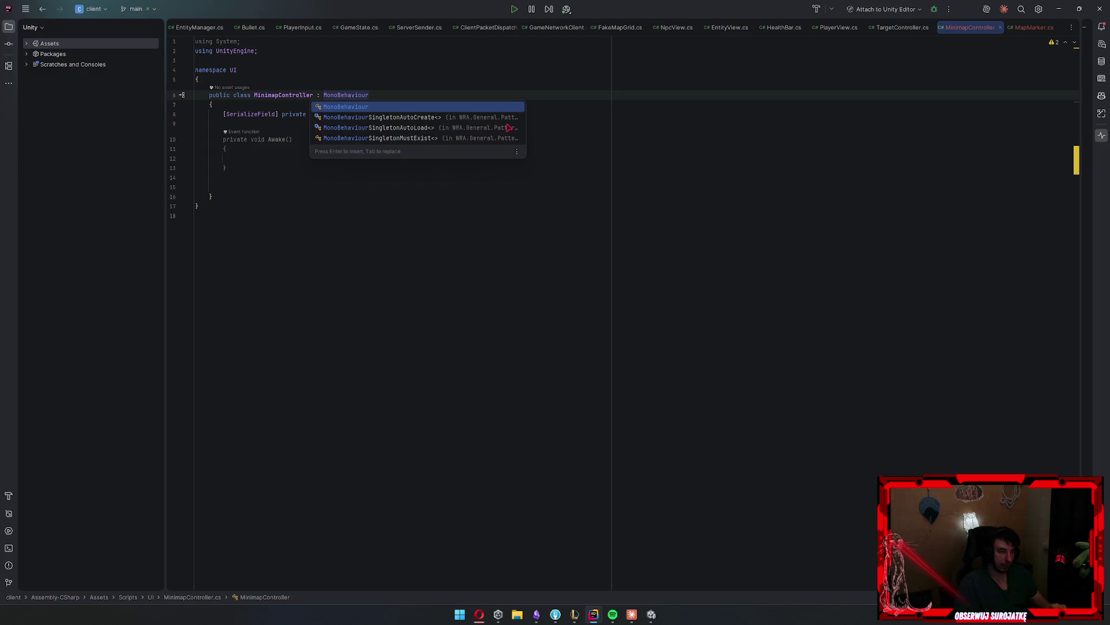
pyautogui.press('Down')
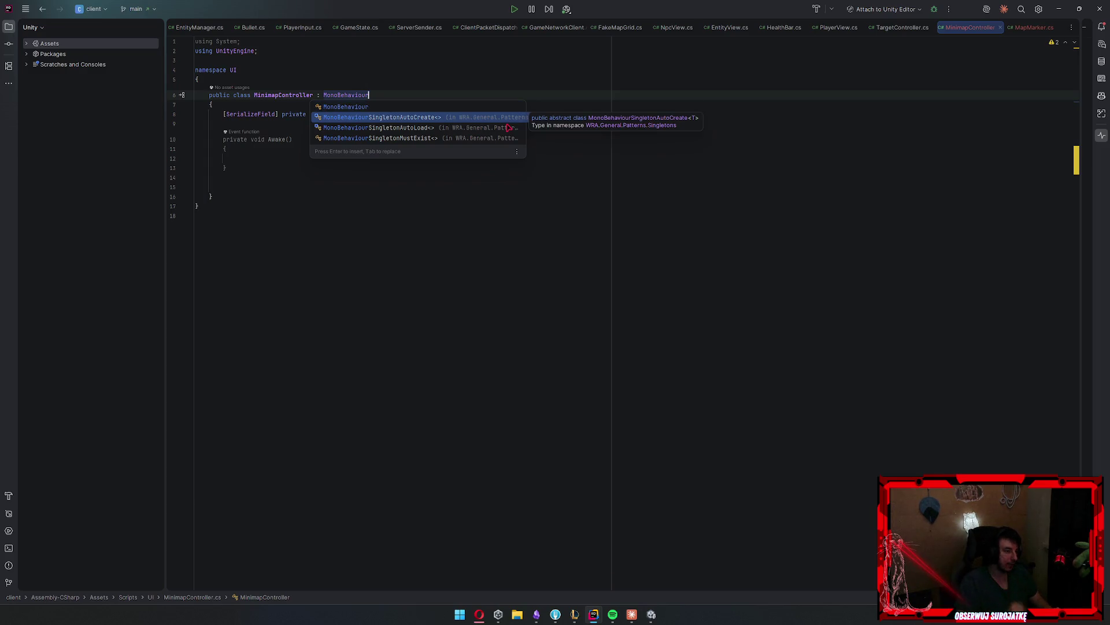
pyautogui.press('Down')
pyautogui.press('Down')
pyautogui.press('Return')
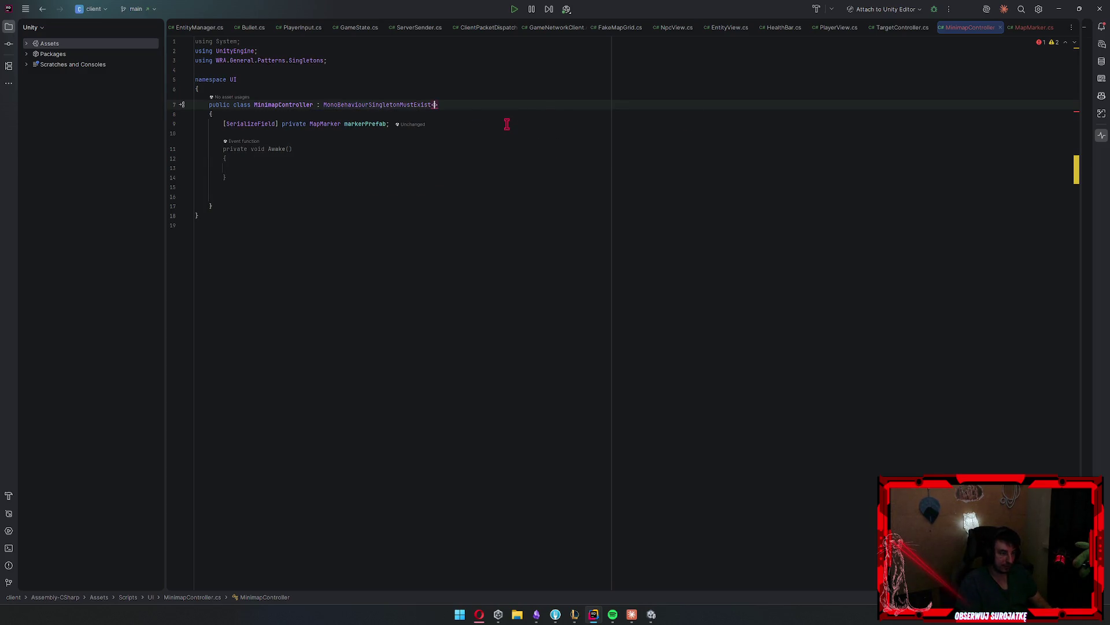
pyautogui.press('Tab')
# Add a public void OnSpawnEntity() method with an empty body below Awake
pyautogui.click(507, 124)
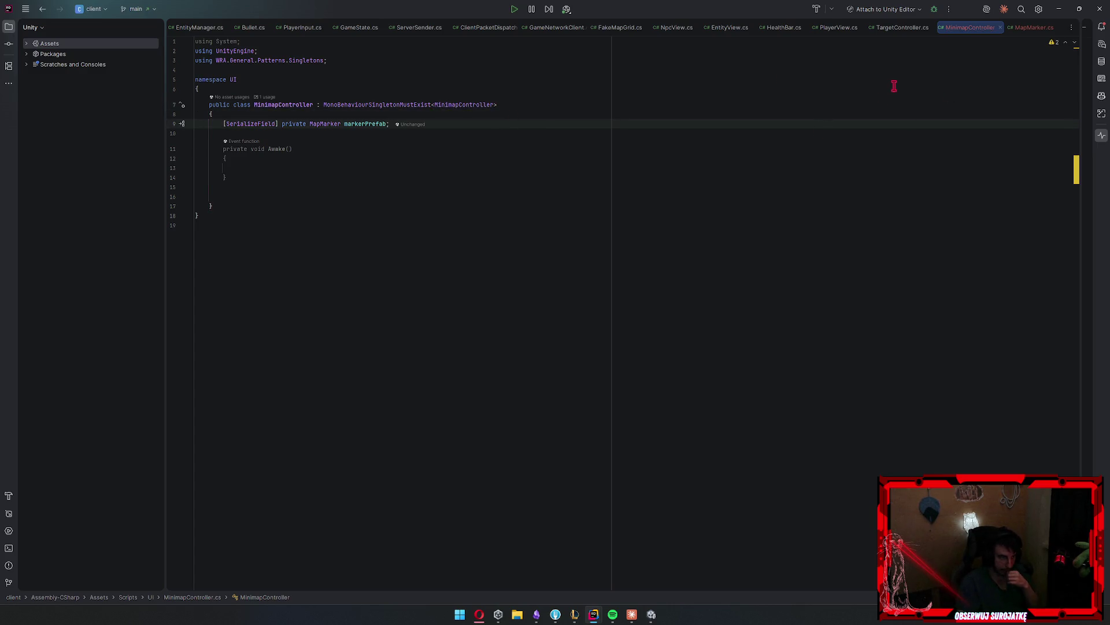
pyautogui.click(553, 168)
pyautogui.press('Down')
pyautogui.press('Return')
pyautogui.press('Return')
pyautogui.write('public void OnSpawnEn')
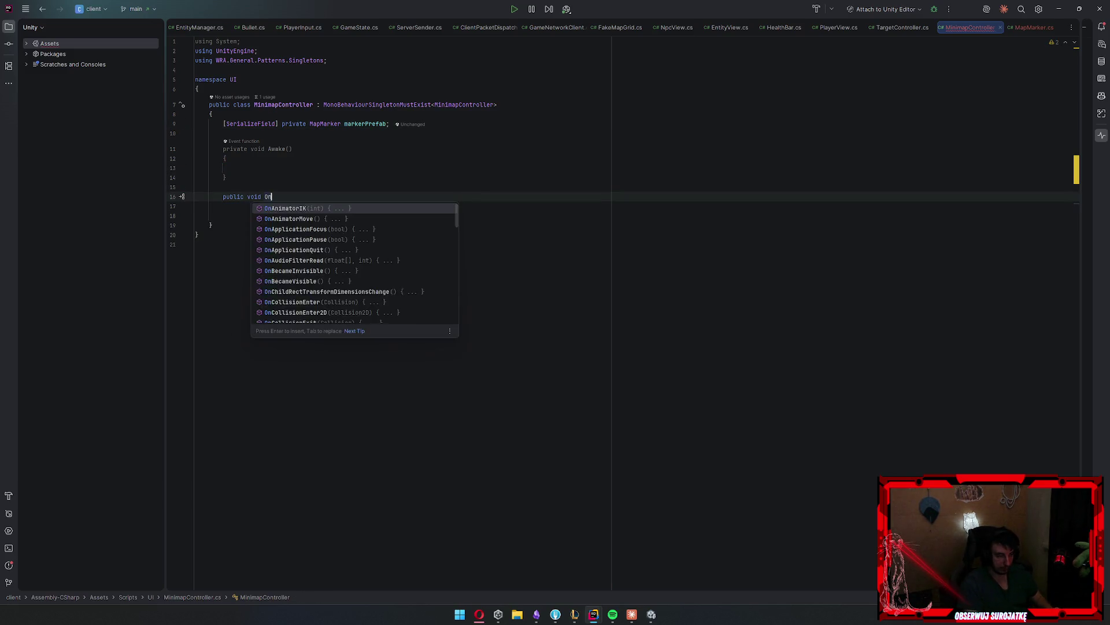
pyautogui.write('tity()')
pyautogui.press('Return')
pyautogui.write('{')
pyautogui.press('Return')
pyautogui.press('Down')
pyautogui.press('Return')
pyautogui.press('Return')
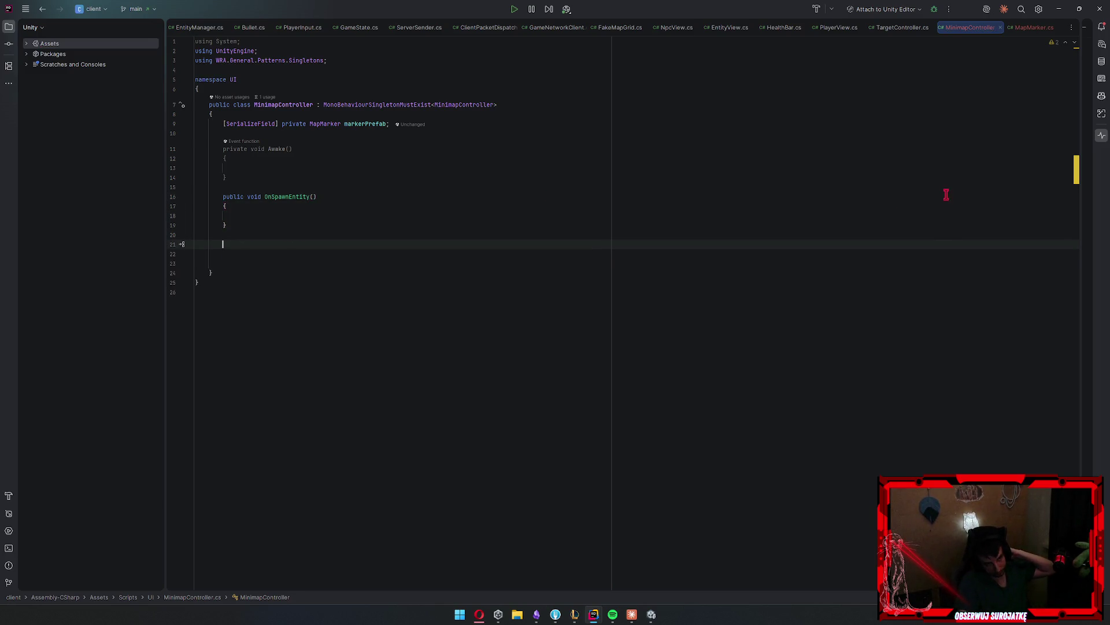
# Give OnSpawnEntity an EntityView entityView parameter, importing the EntityView namespace
pyautogui.click(1021, 9)
pyautogui.press('Escape')
pyautogui.click(900, 28)
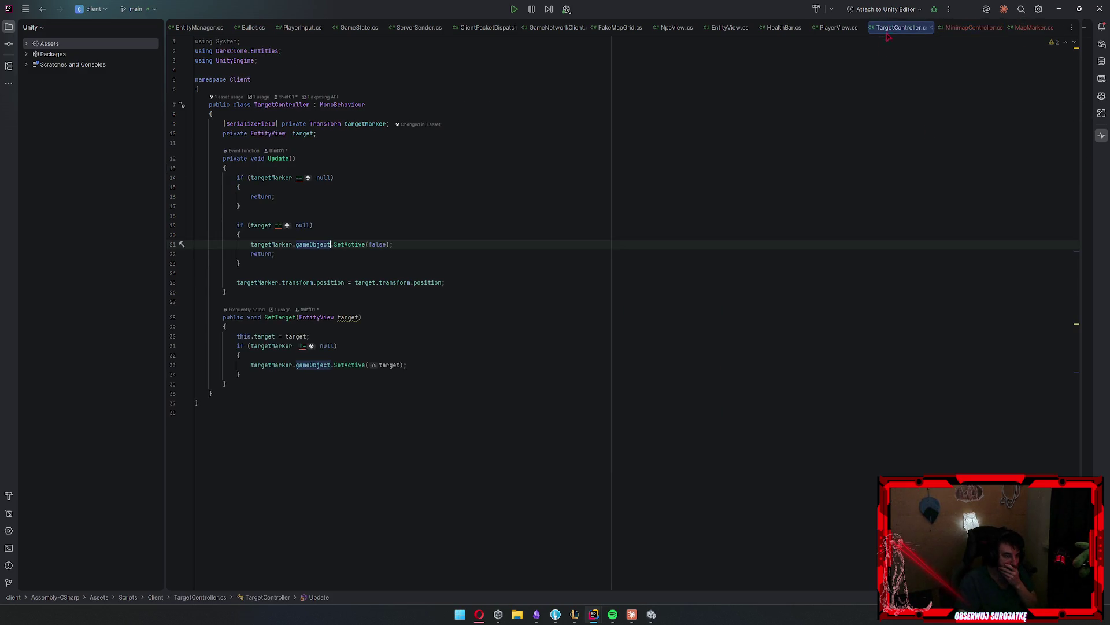
pyautogui.click(971, 28)
pyautogui.press('Left')
pyautogui.press('BackSpace')
pyautogui.press('BackSpace')
pyautogui.press('BackSpace')
pyautogui.write('ntityview')
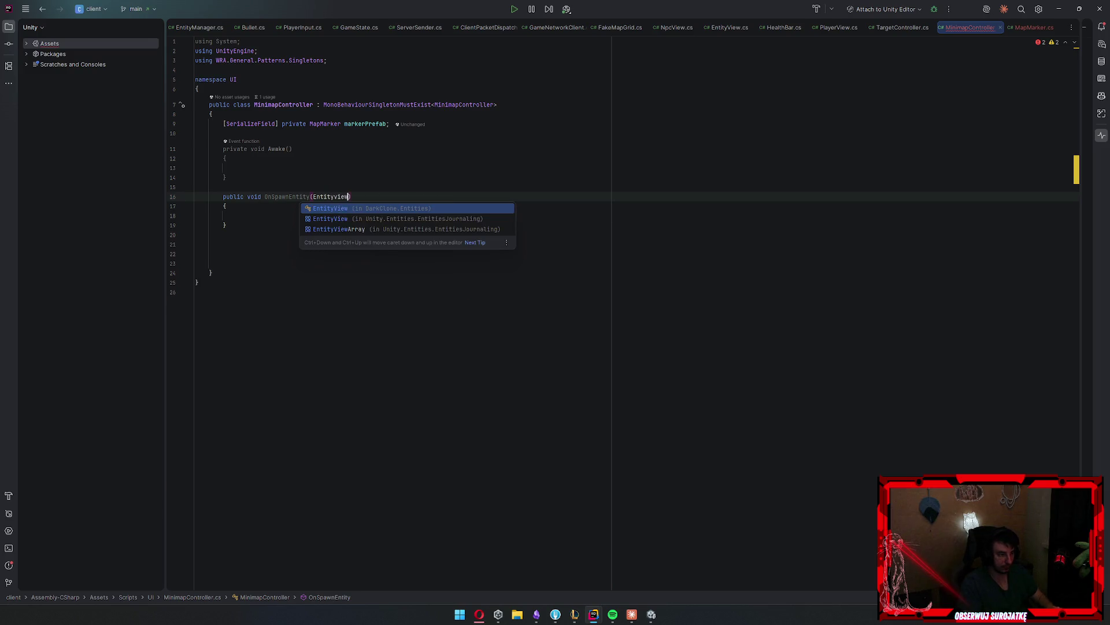
pyautogui.press('Return')
pyautogui.press('Return')
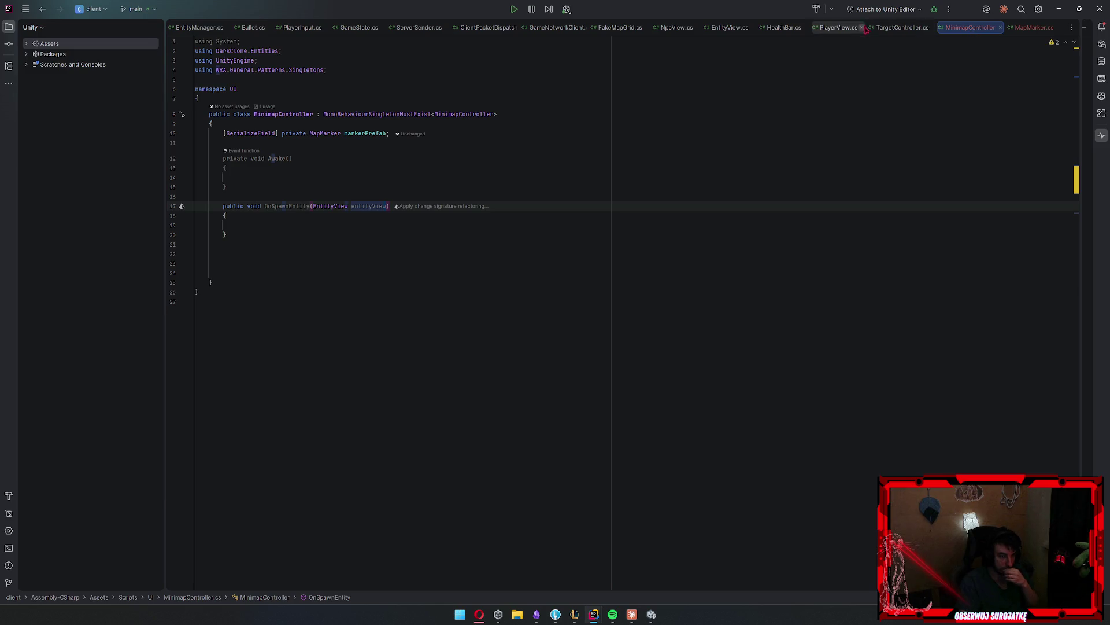
pyautogui.hotkey('alt', 'Left')
# Switch through the open script tabs to EntityManager.cs
pyautogui.click(784, 28)
pyautogui.click(730, 27)
pyautogui.click(677, 27)
pyautogui.click(619, 28)
pyautogui.click(555, 28)
pyautogui.click(486, 27)
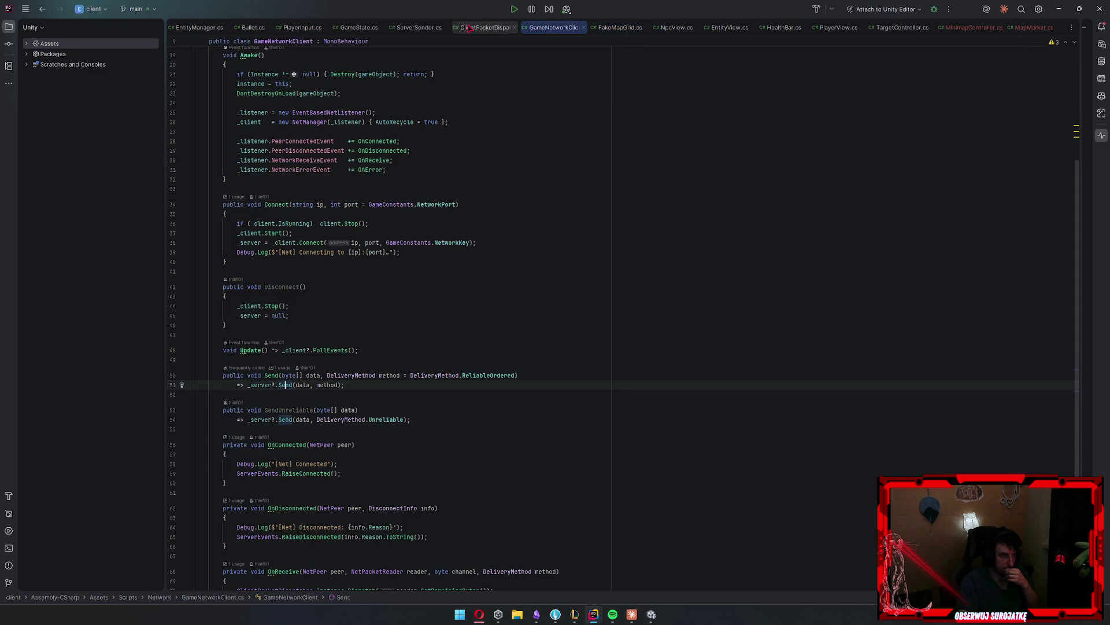
pyautogui.click(200, 28)
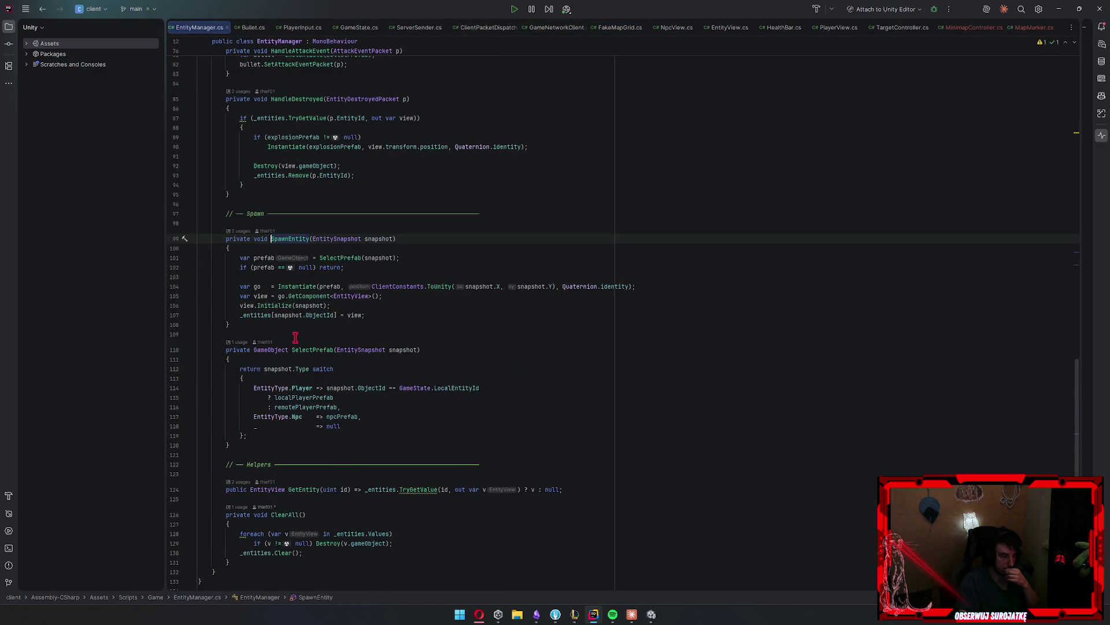
# Review HandleDestroyed's explosionPrefab code, then add a blank line after the method
pyautogui.scroll(-2, 541, 310)
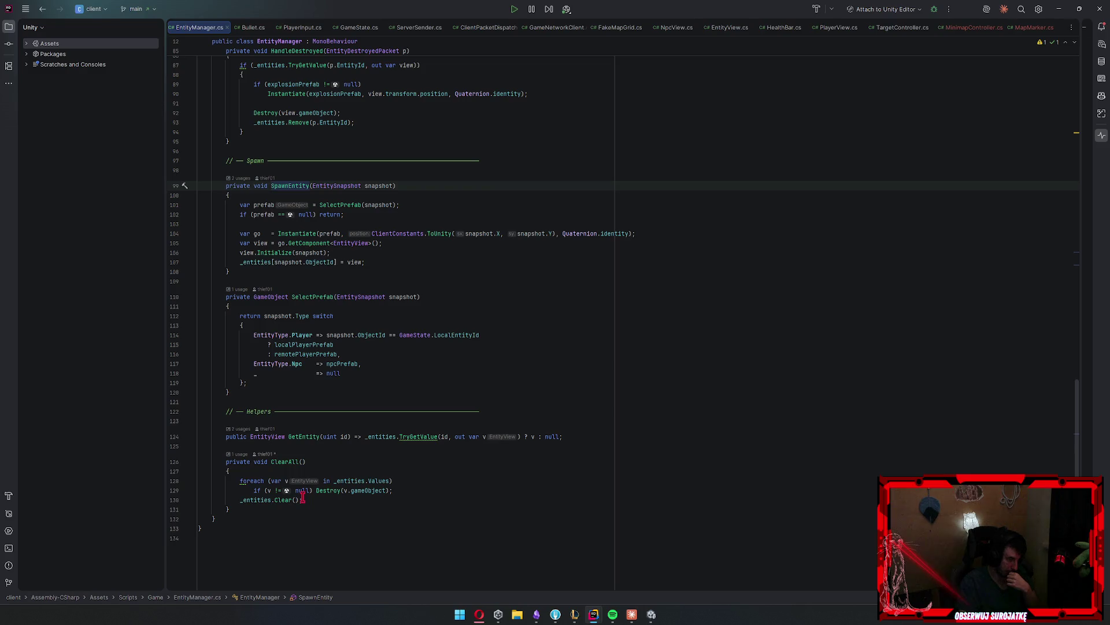
pyautogui.scroll(13, 565, 404)
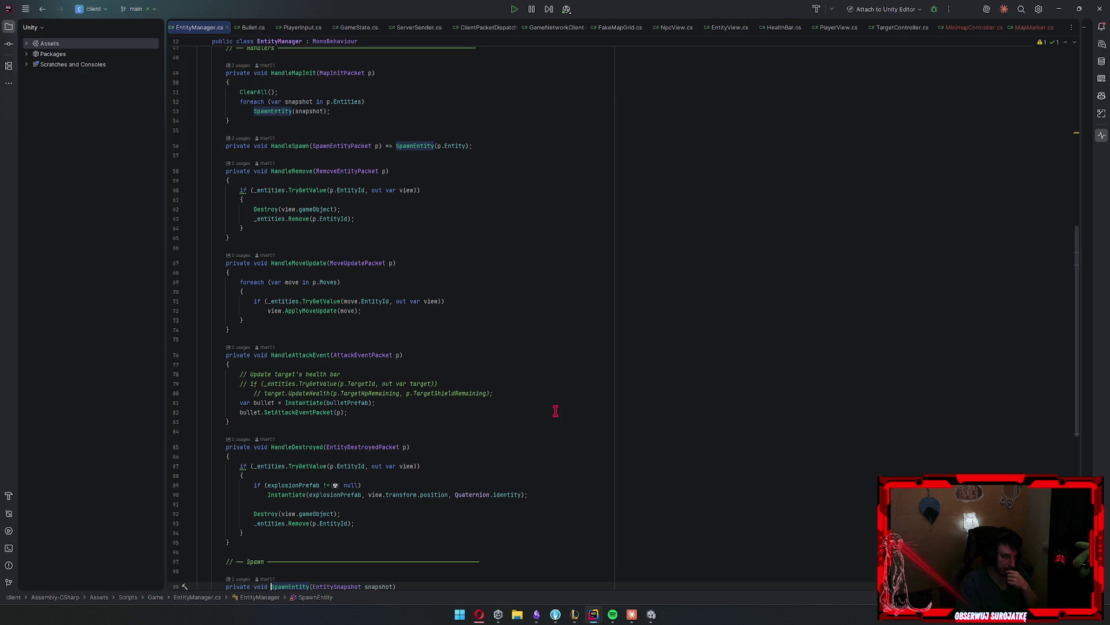
pyautogui.scroll(-6, 471, 426)
pyautogui.click(365, 349)
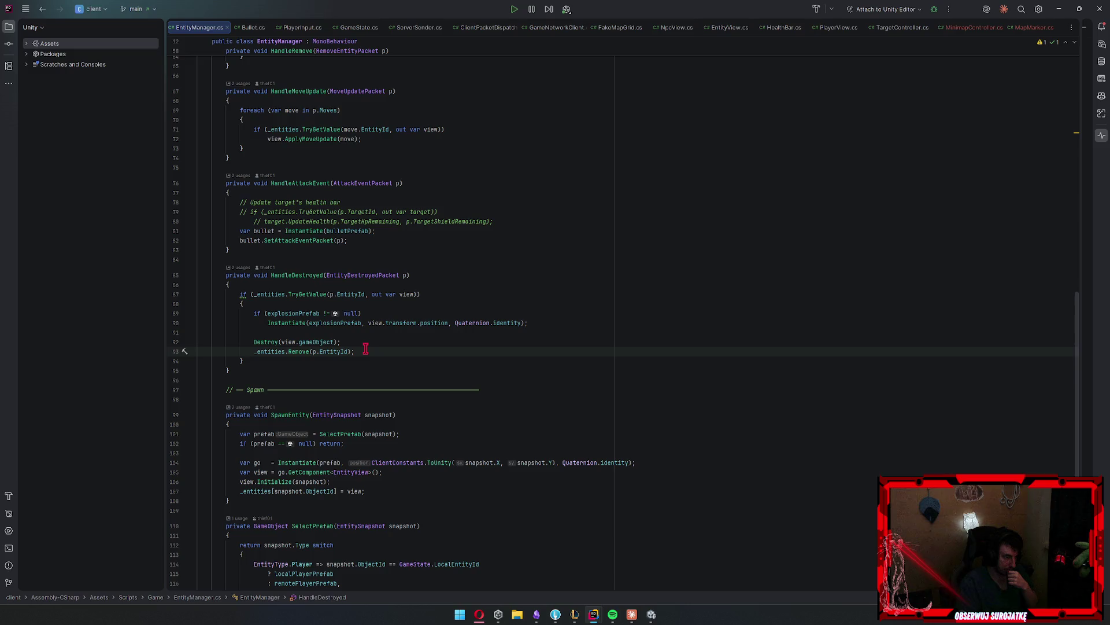
pyautogui.scroll(-6, 365, 349)
pyautogui.scroll(-2, 361, 356)
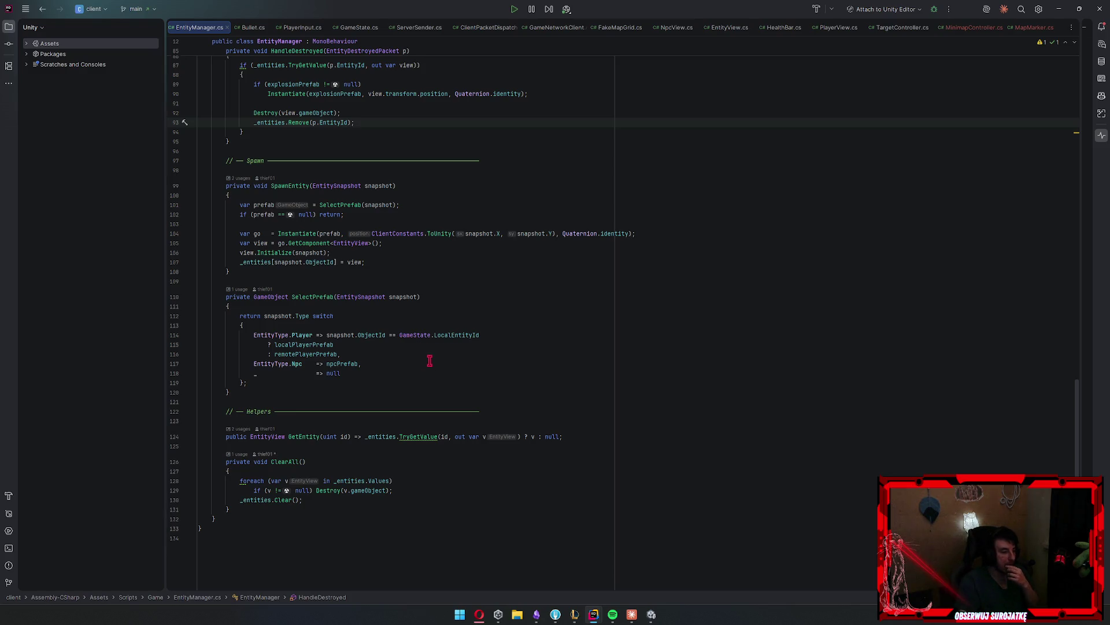
pyautogui.scroll(1, 430, 370)
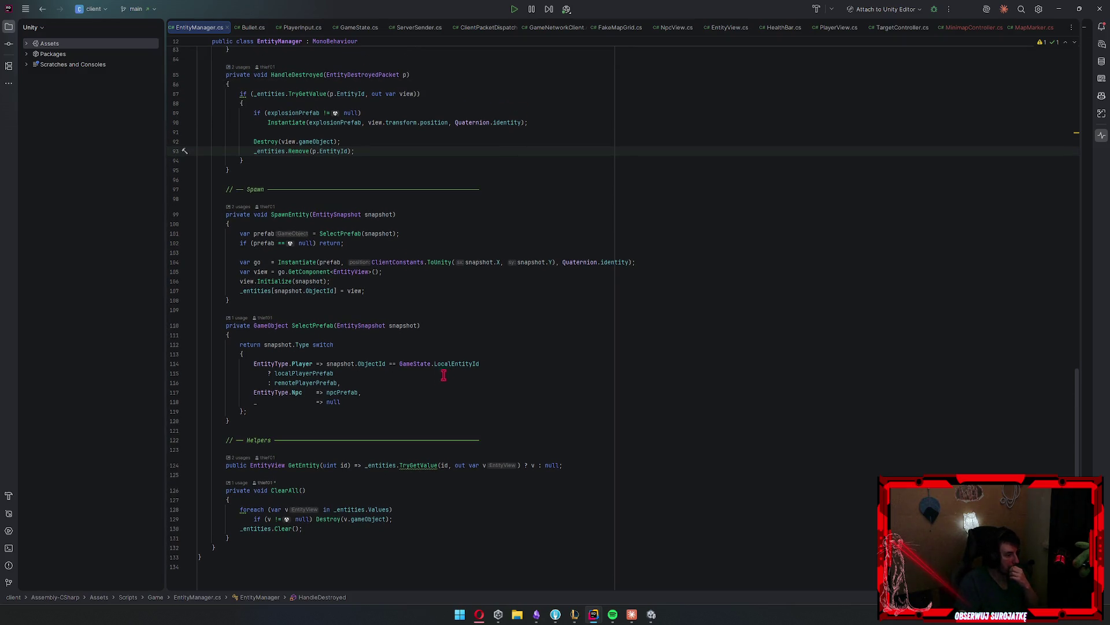
pyautogui.scroll(9, 443, 375)
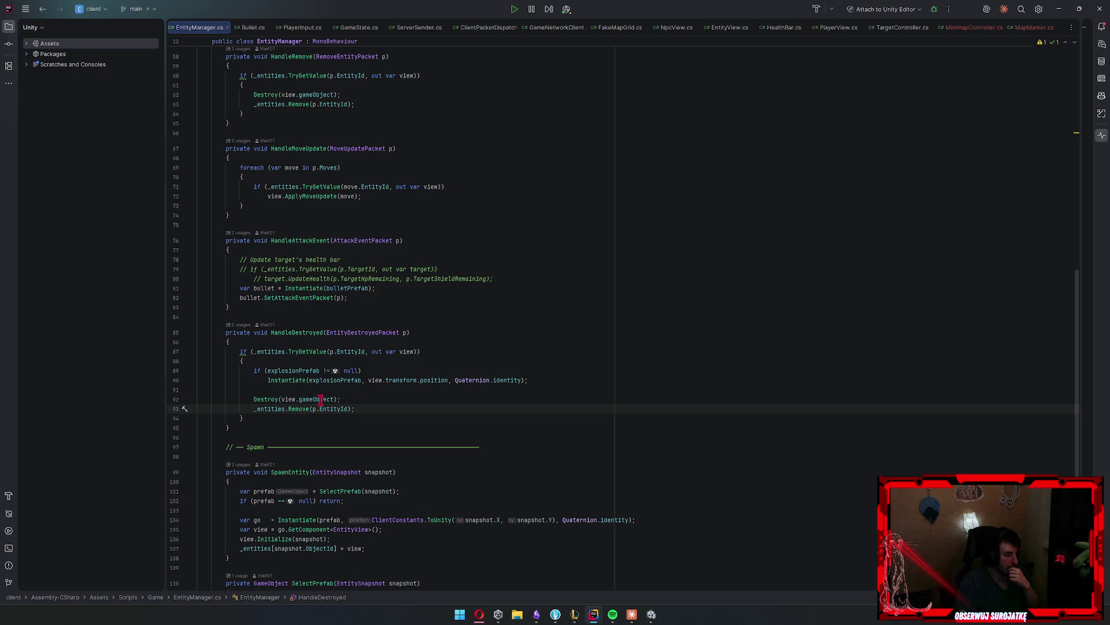
pyautogui.click(310, 379)
pyautogui.click(297, 370)
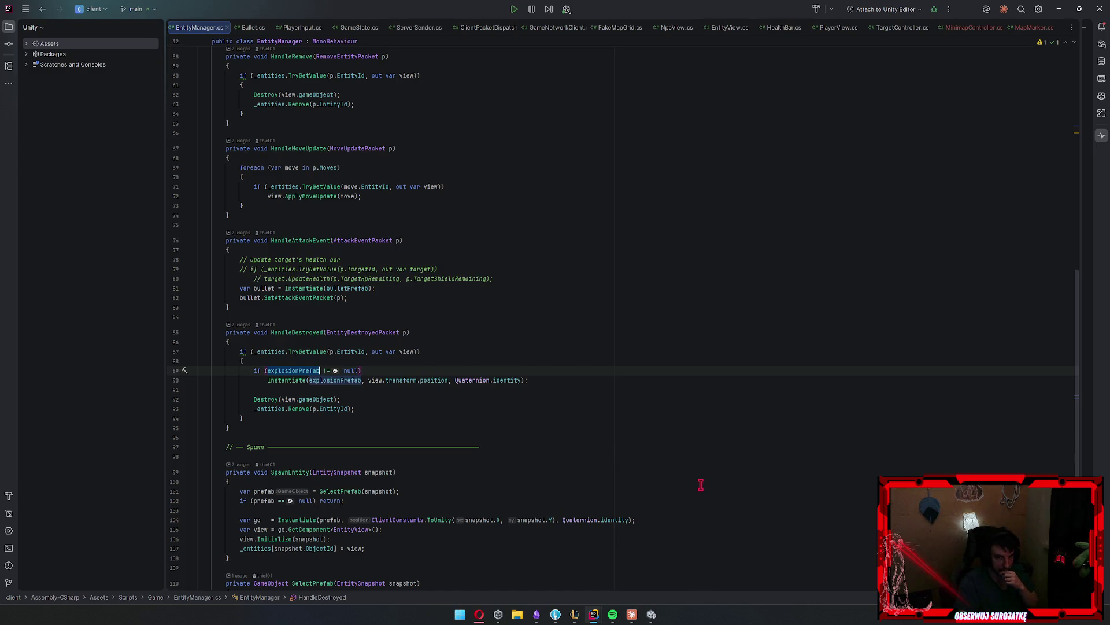
pyautogui.click(276, 425)
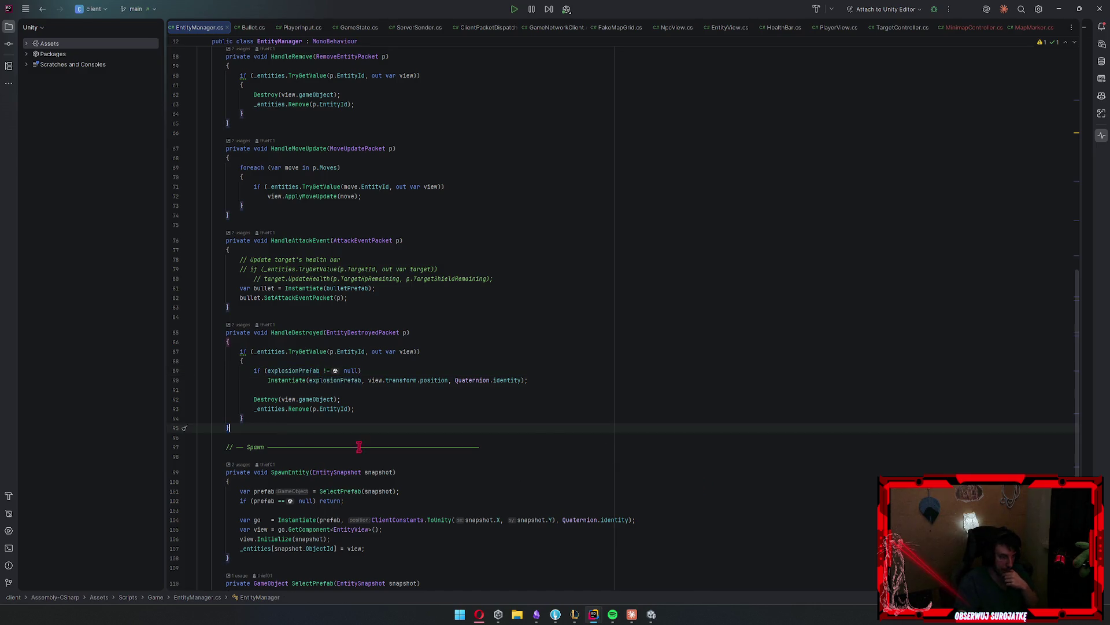
pyautogui.press('Return')
pyautogui.press('Return')
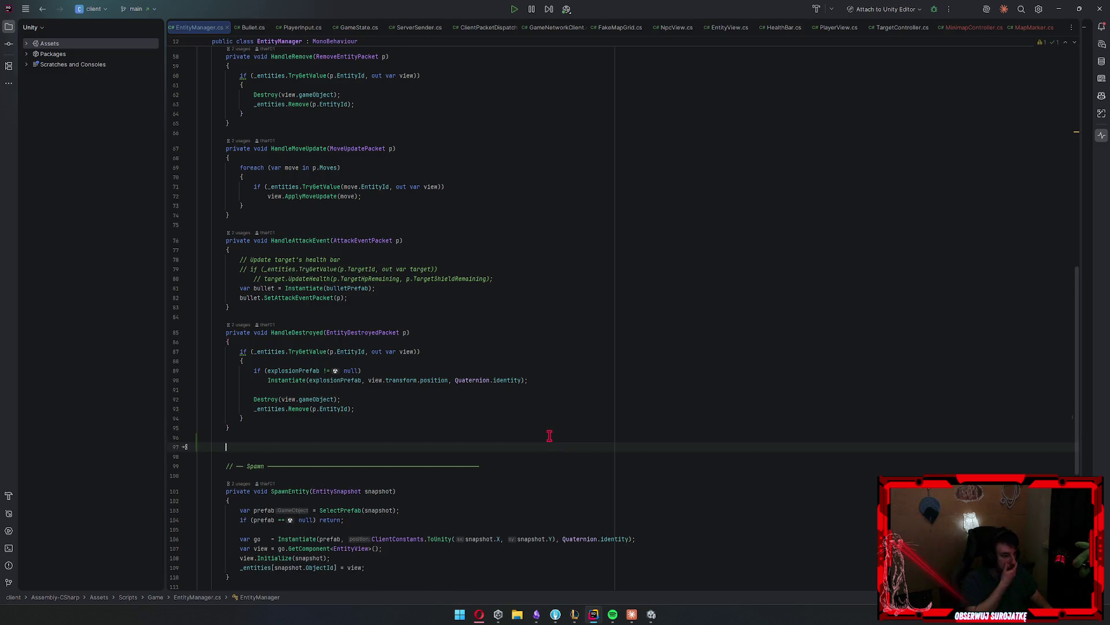
# Declare an empty private void DestroyEntity(EntityView view) method below HandleDestroyed
pyautogui.write('pri')
pyautogui.press('Return')
pyautogui.write('private v')
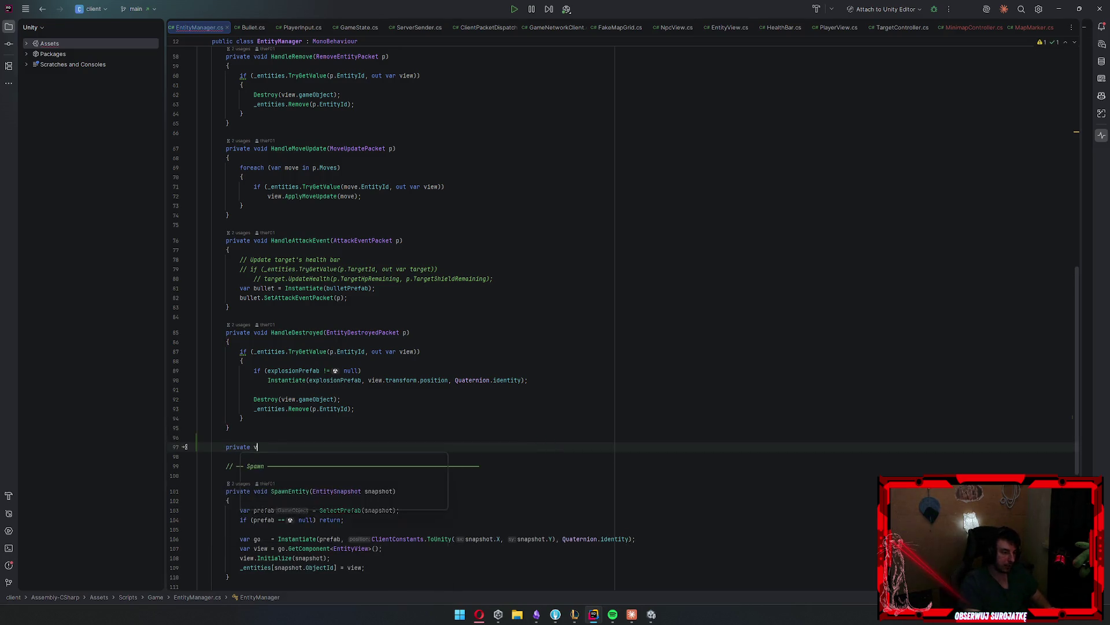
pyautogui.write('oid Destroy')
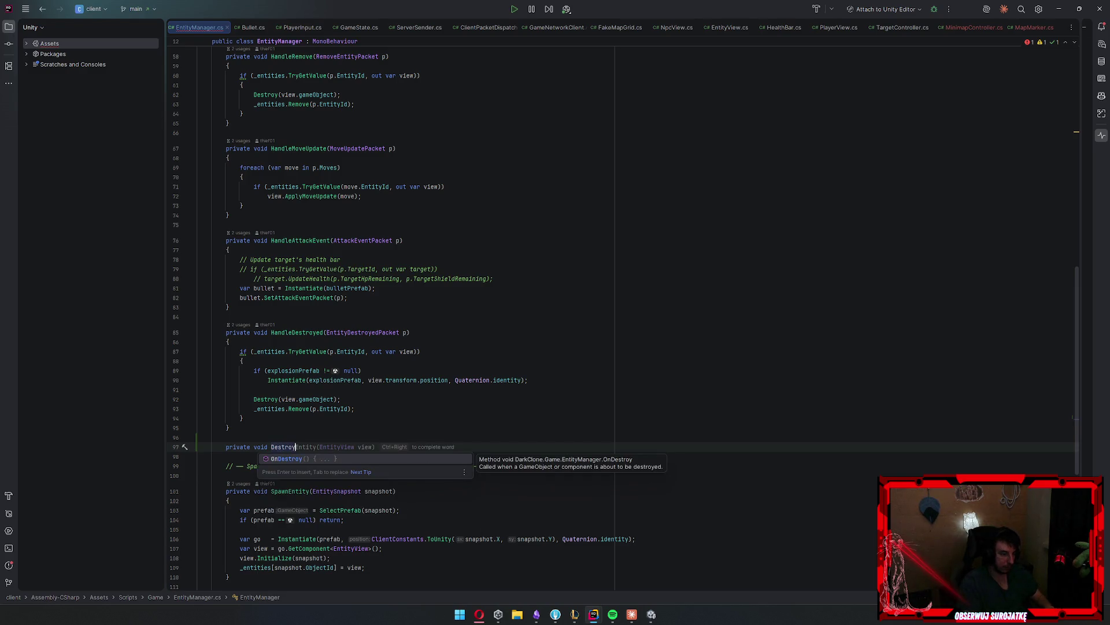
pyautogui.press('Tab')
pyautogui.press('Return')
pyautogui.write('{')
pyautogui.press('Return')
pyautogui.scroll(-4, 520, 435)
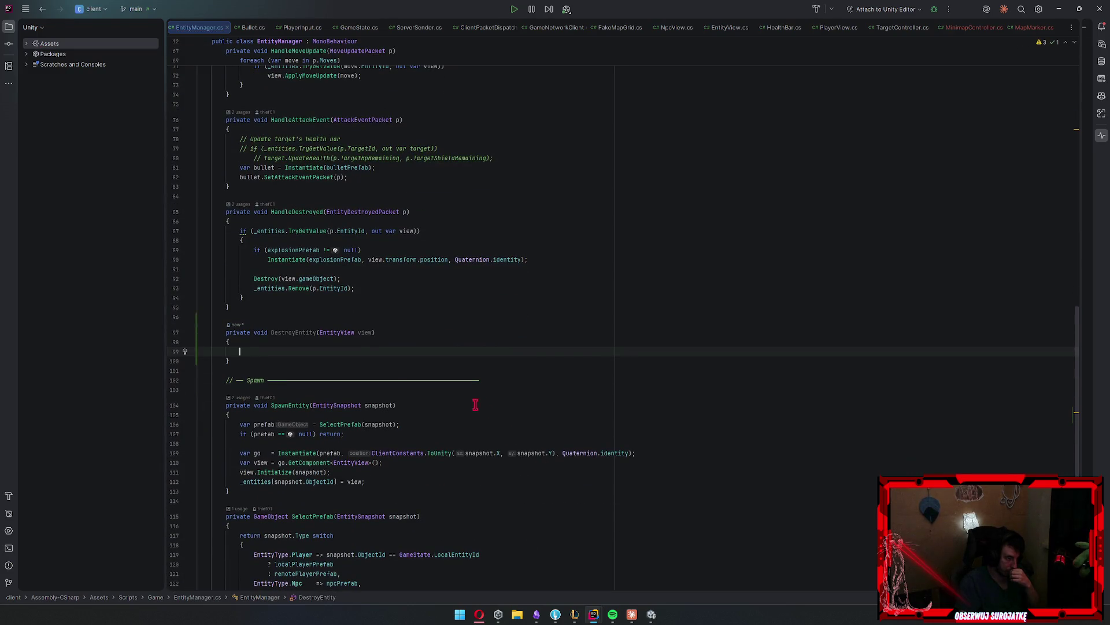
# Move the Destroy and Remove lines from HandleDestroyed into DestroyEntity
pyautogui.moveTo(352, 284); pyautogui.dragTo(81, 281)
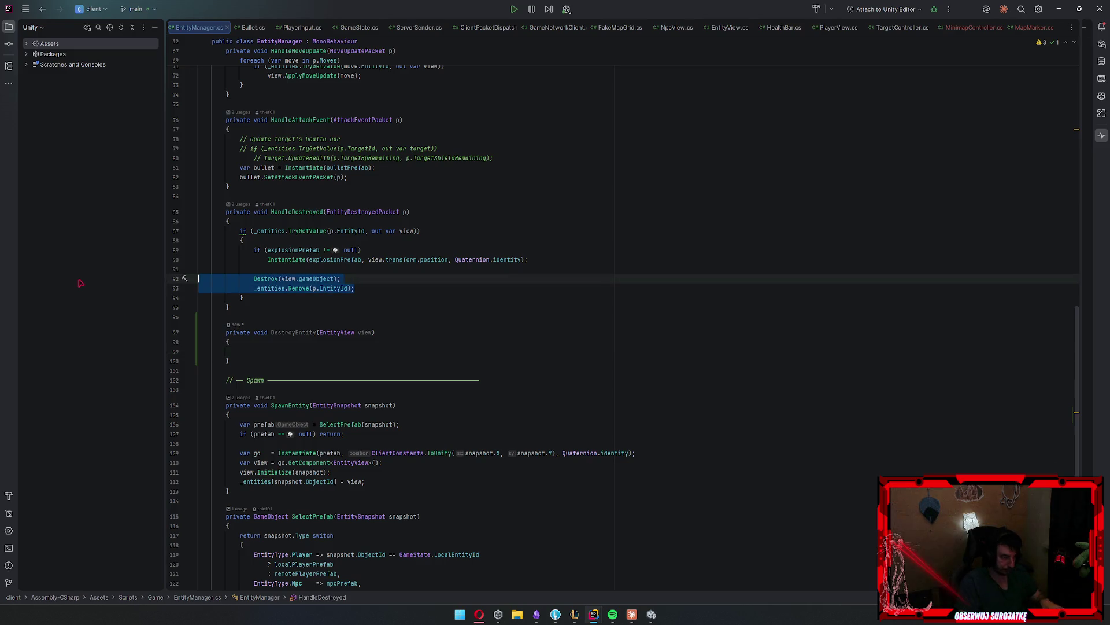
pyautogui.hotkey('ctrl', 'x')
pyautogui.click(303, 342)
pyautogui.hotkey('ctrl', 'v')
# Start DestroyEntity with an if (view == null) return; guard
pyautogui.click(360, 333)
pyautogui.press('Return')
pyautogui.write('if(')
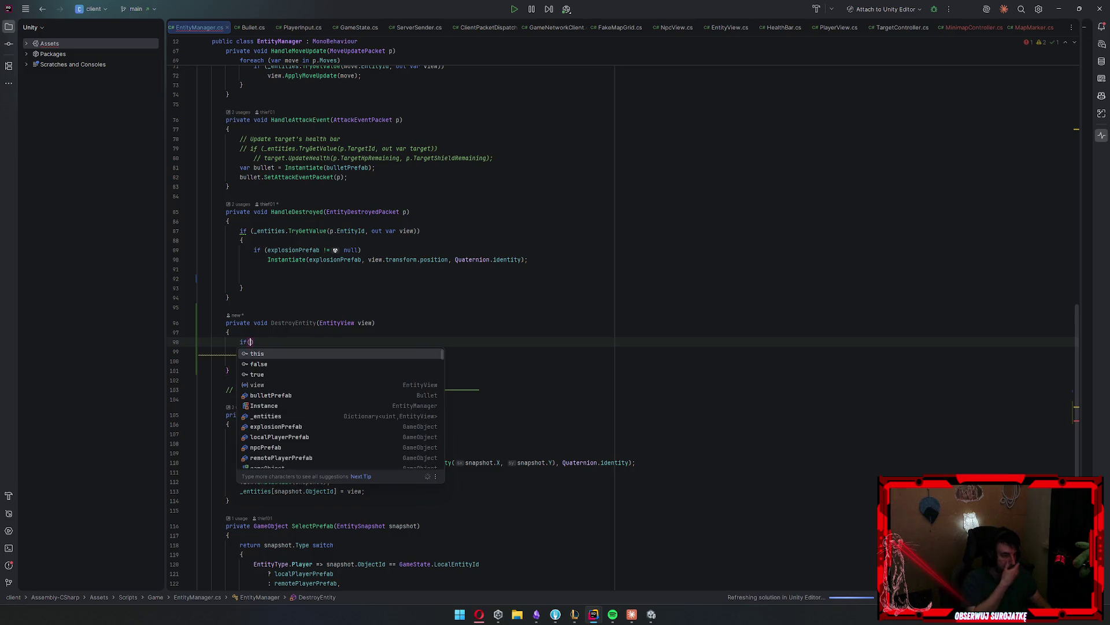
pyautogui.write('view != null')
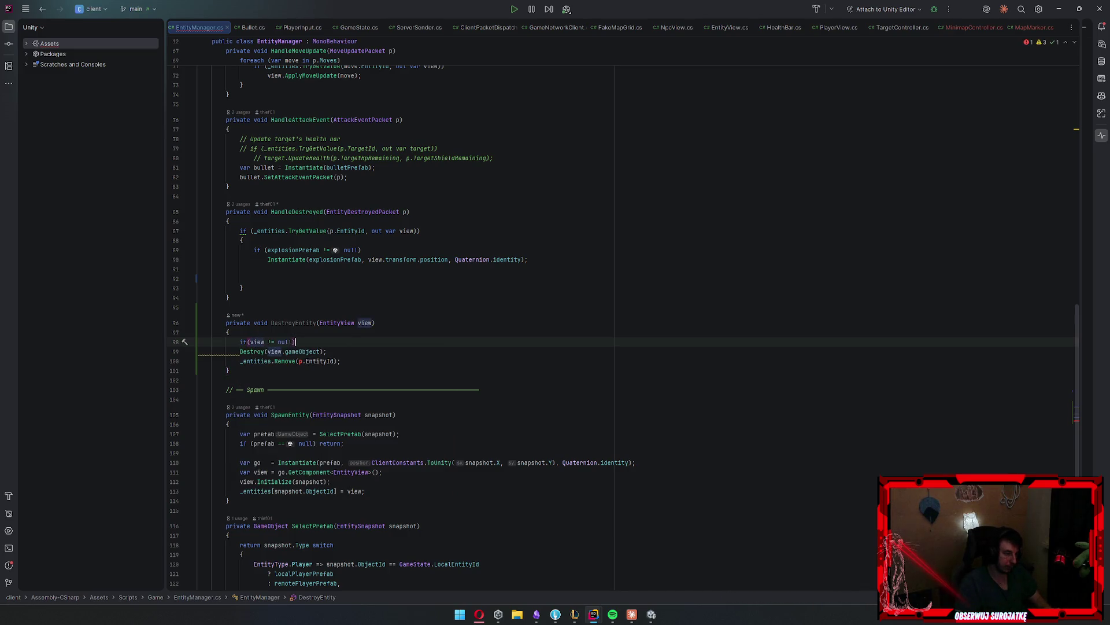
pyautogui.click(273, 341)
pyautogui.press('BackSpace')
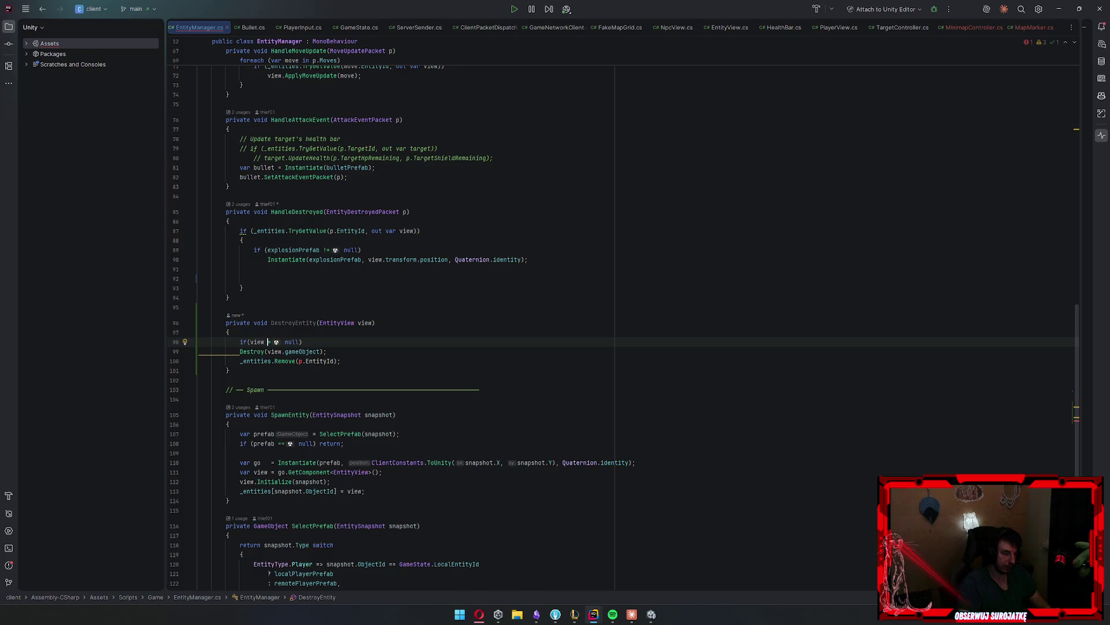
pyautogui.write('=')
pyautogui.click(205, 351)
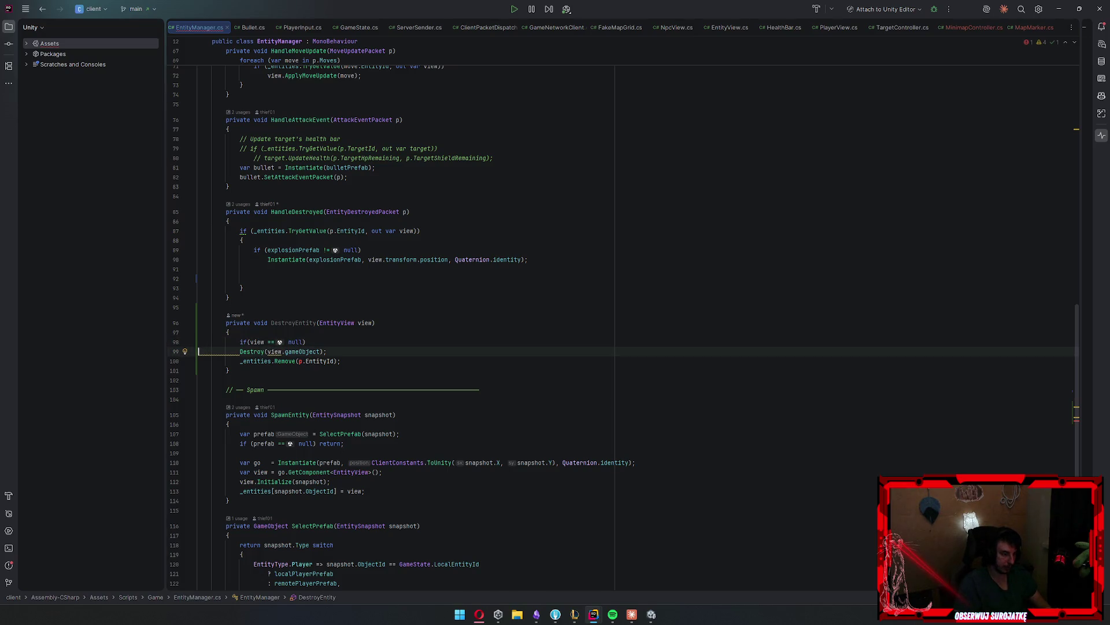
pyautogui.press('Return')
pyautogui.press('Up')
pyautogui.write('return;')
# Change p.EntityId to view.EntityId in the moved removal line
pyautogui.doubleClick(301, 371)
pyautogui.write('view')
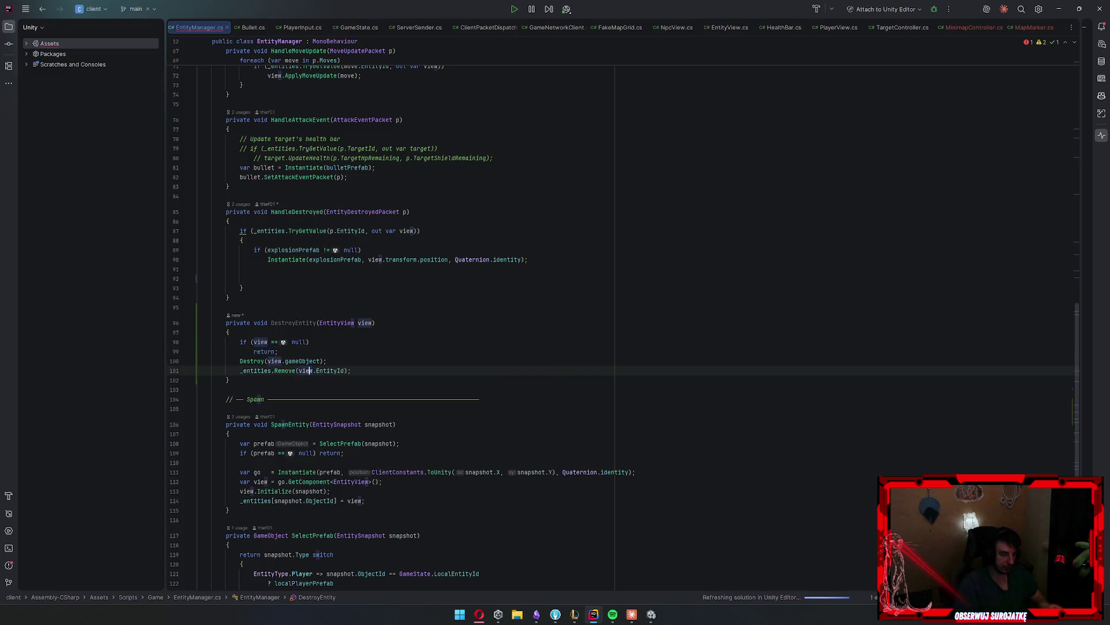
pyautogui.scroll(-5, 391, 310)
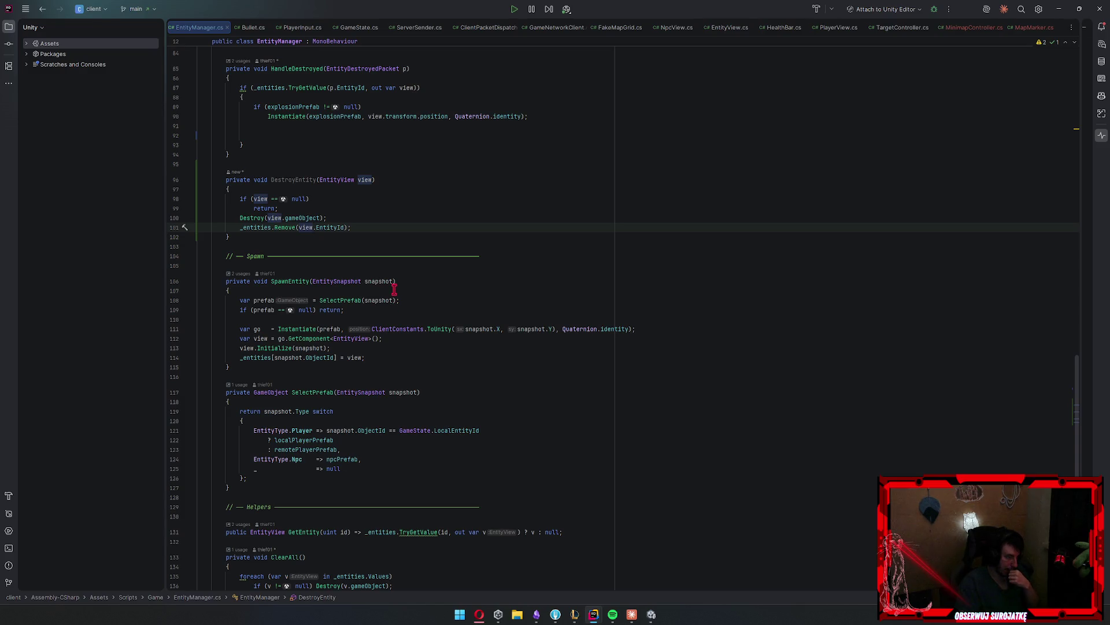
pyautogui.scroll(20, 394, 287)
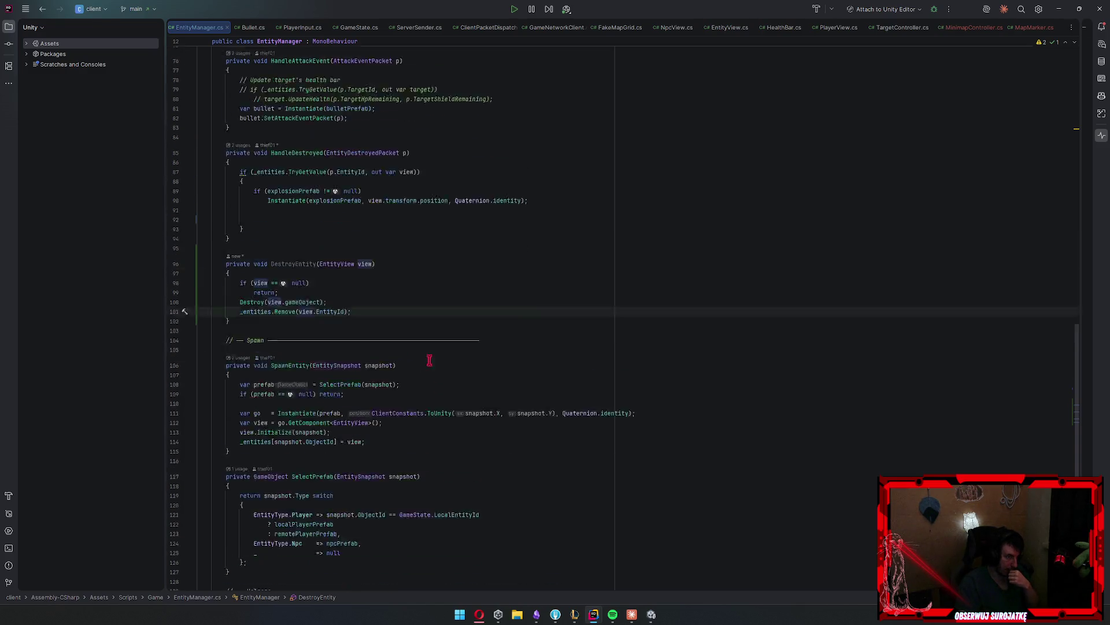
# Add a public UnityEvent OnSpawnEntity field at the top of EntityManager
pyautogui.click(390, 164)
pyautogui.press('Return')
pyautogui.write('public ')
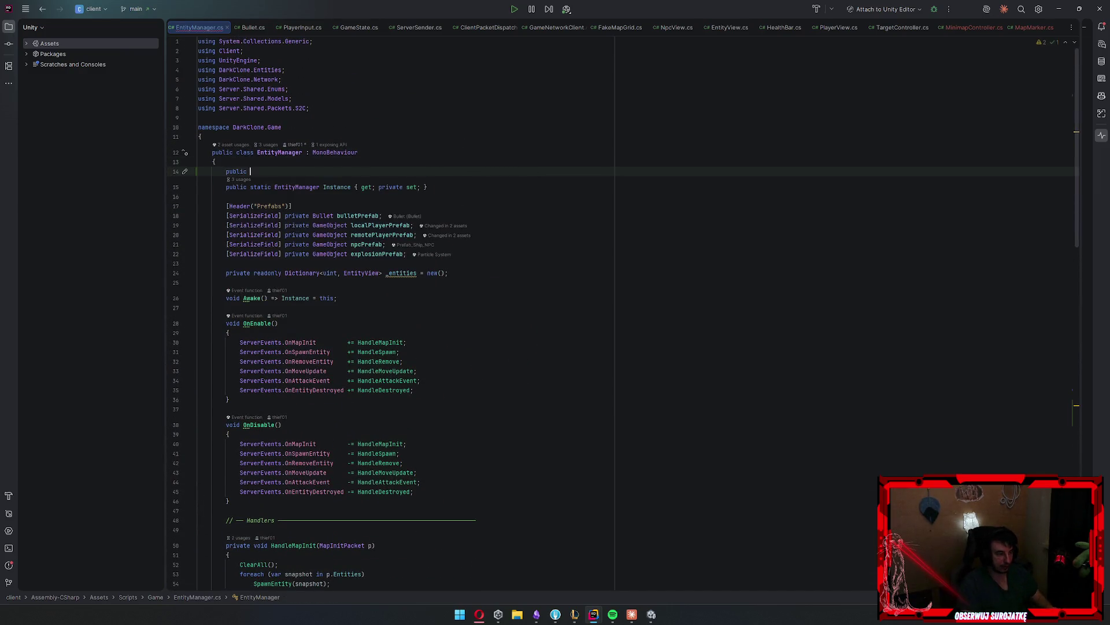
pyautogui.write('UnitEve')
pyautogui.press('Down')
pyautogui.press('Down')
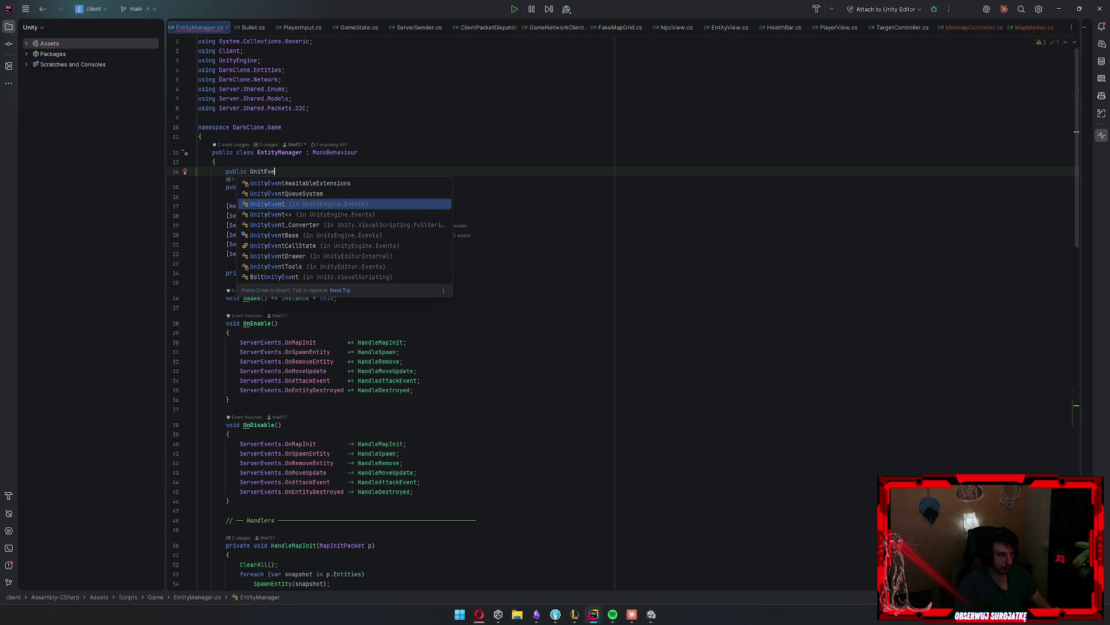
pyautogui.press('Return')
pyautogui.write('OnSpawnEntity')
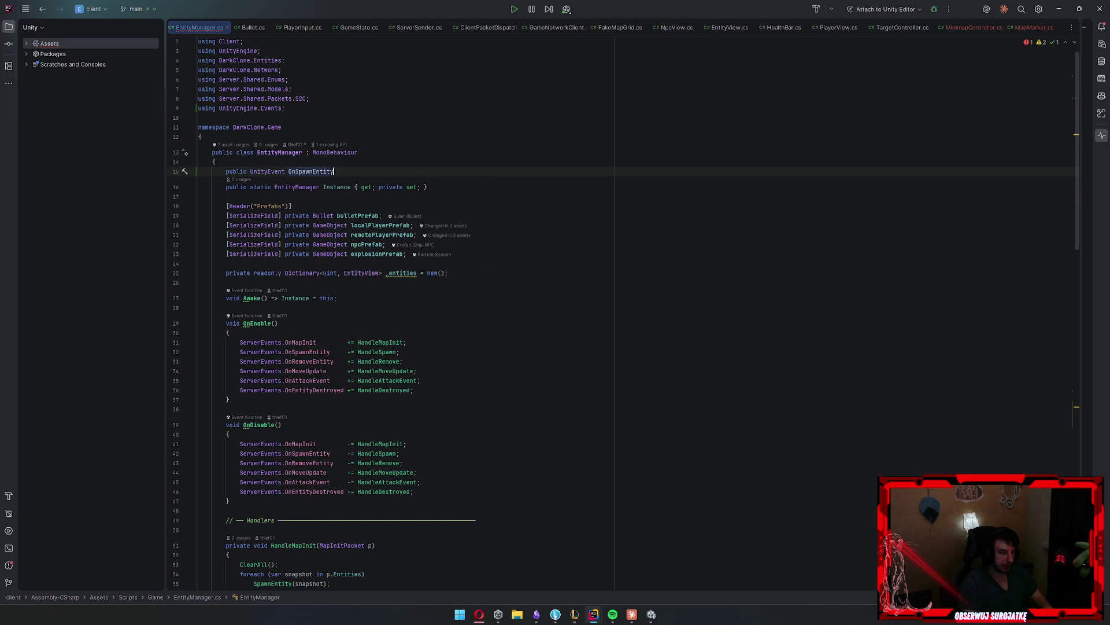
pyautogui.write(';')
pyautogui.press('Return')
# Add a second public UnityEvent field named OnRemoveEntity
pyautogui.write('public Unity')
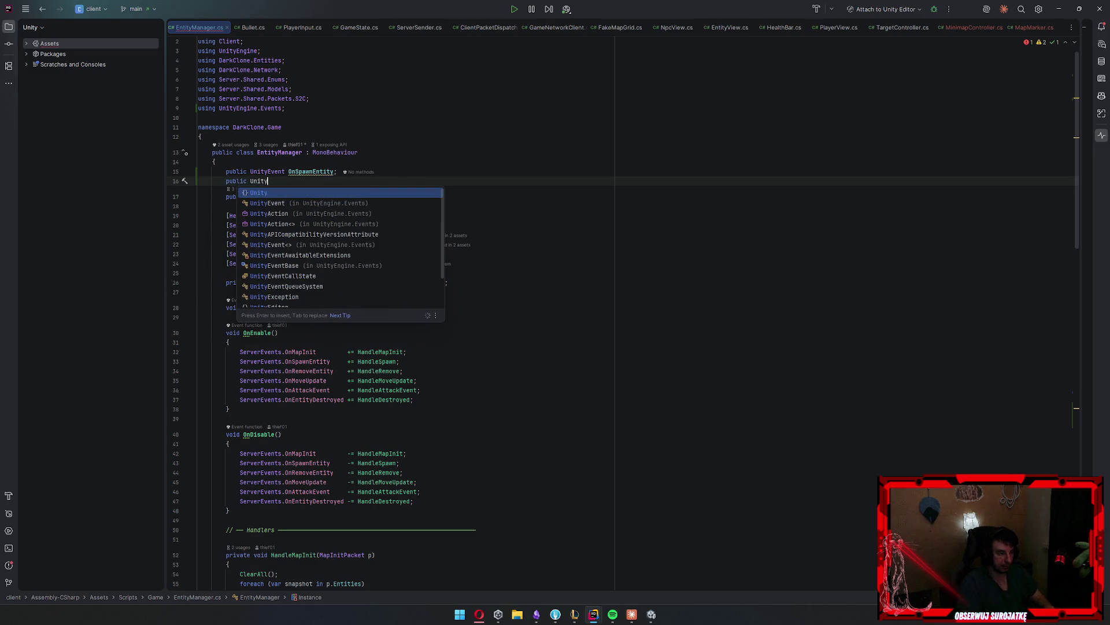
pyautogui.press('Down')
pyautogui.press('Return')
pyautogui.write('On')
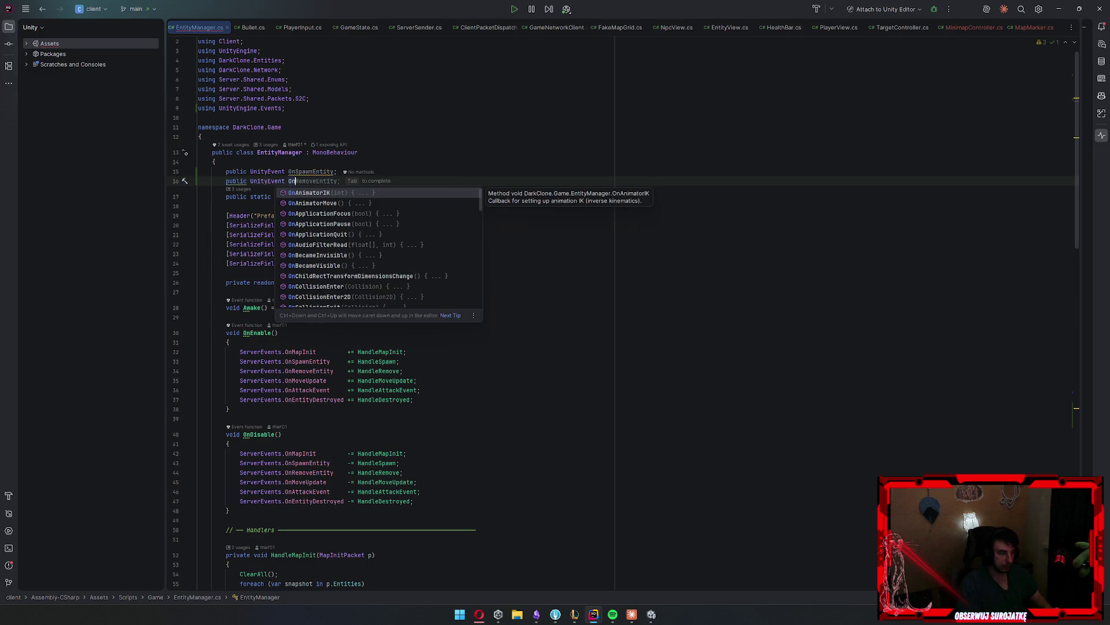
pyautogui.press('Tab')
pyautogui.scroll(-9, 570, 297)
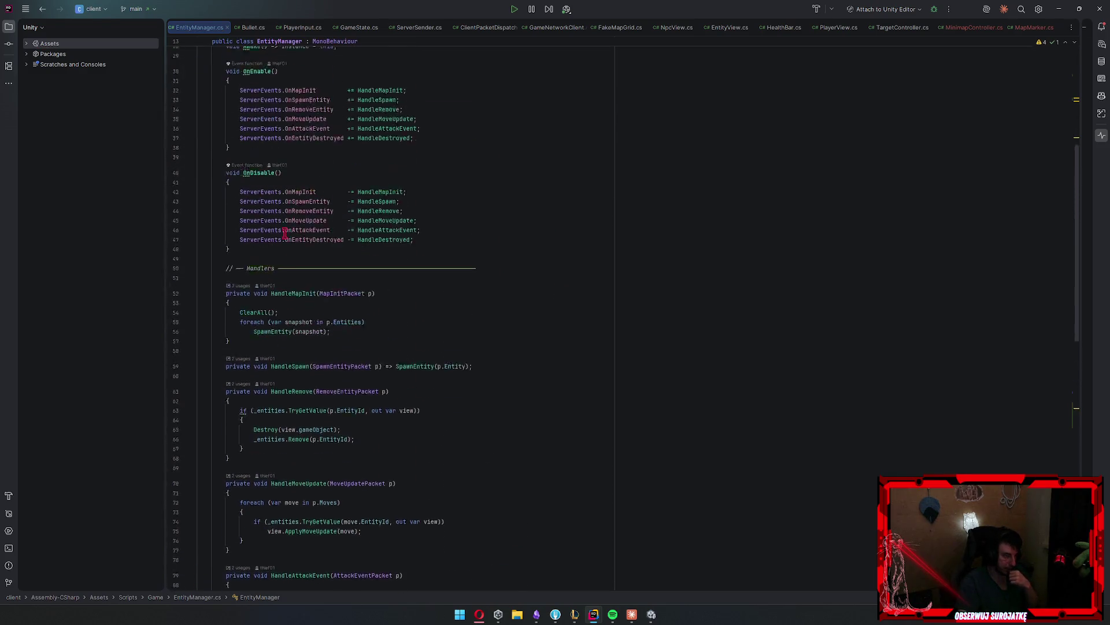
pyautogui.scroll(8, 324, 225)
# Give both OnSpawnEntity and OnRemoveEntity the <EntityView> type argument
pyautogui.click(285, 143)
pyautogui.write('<EntityView OnSpawnEntity;')
pyautogui.press('Return')
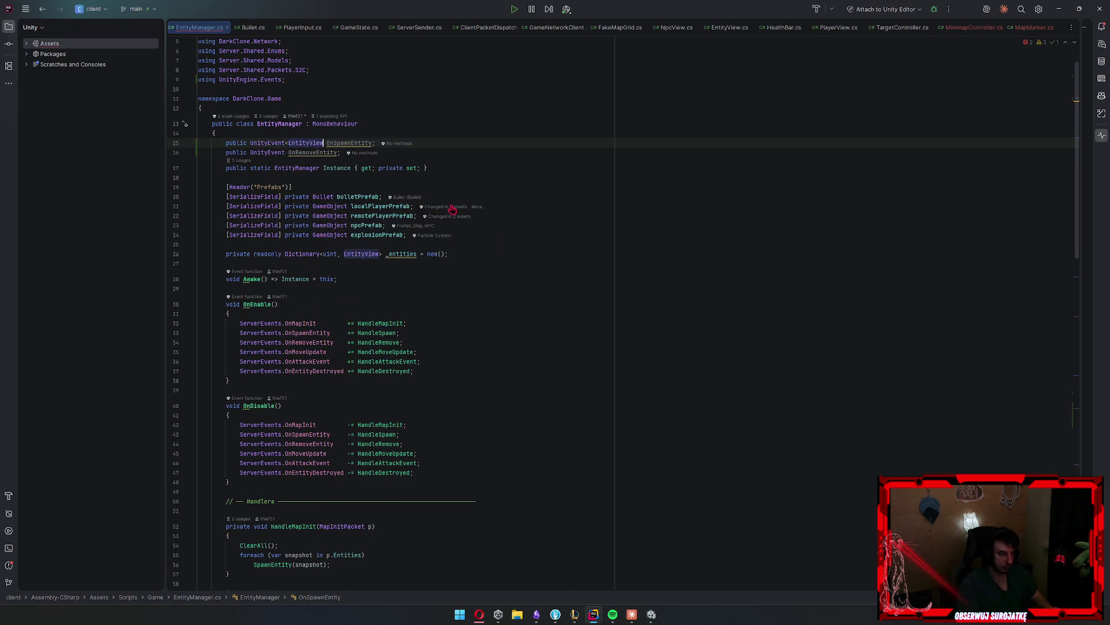
pyautogui.hotkey('ctrl', 'shift', 'Left')
pyautogui.hotkey('ctrl', 'shift', 'Left')
pyautogui.hotkey('ctrl', 'shift', 'Left')
pyautogui.click(323, 152)
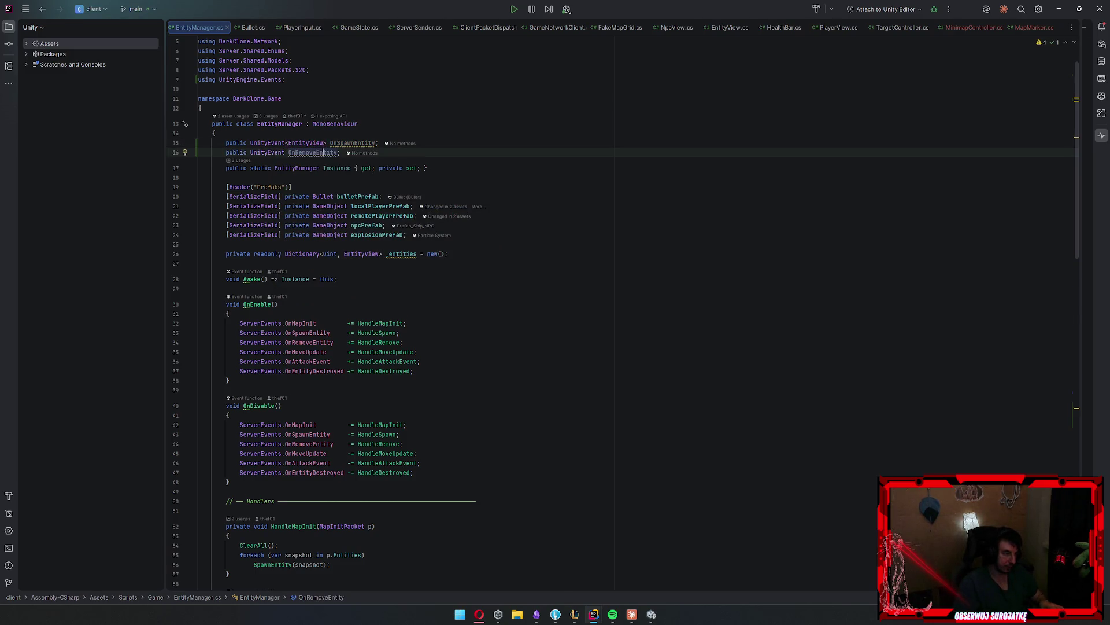
pyautogui.click(286, 152)
pyautogui.hotkey('ctrl', 'v')
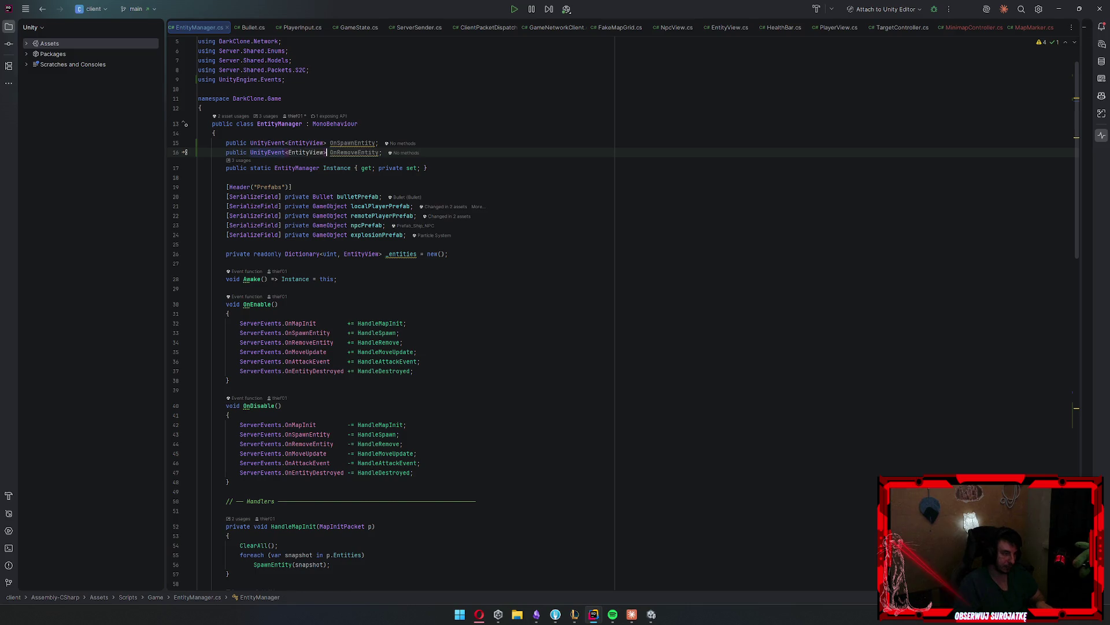
pyautogui.scroll(-8, 476, 224)
pyautogui.scroll(-15, 477, 224)
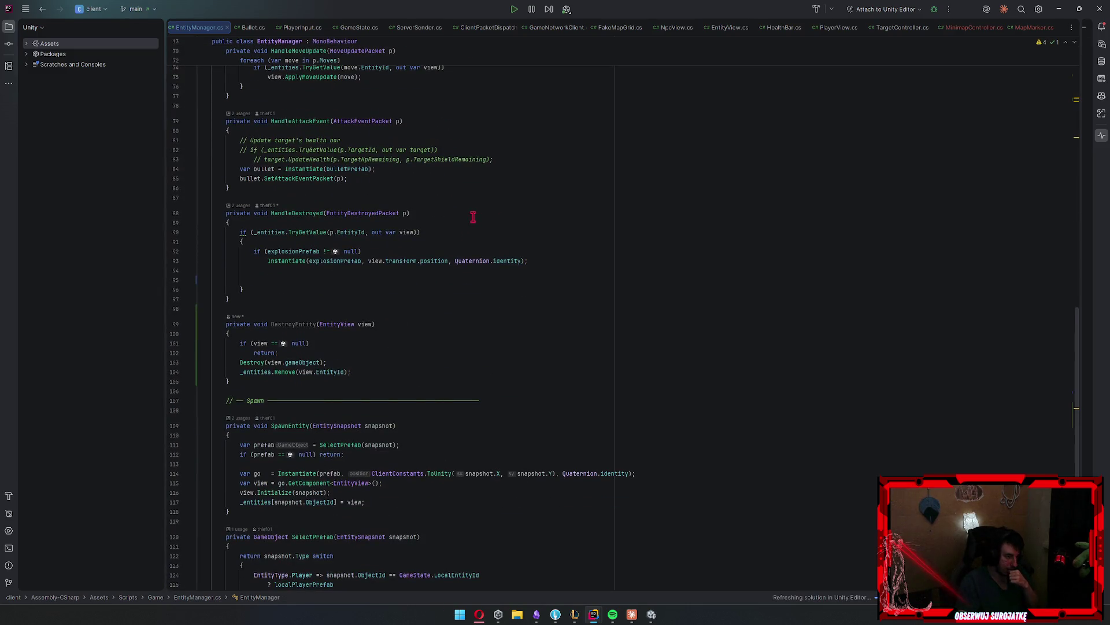
# Call DestroyEntity(view) in HandleDestroyed where the removed lines were
pyautogui.click(367, 287)
pyautogui.click(380, 269)
pyautogui.click(384, 280)
pyautogui.press('BackSpace')
pyautogui.write('Des')
pyautogui.press('Return')
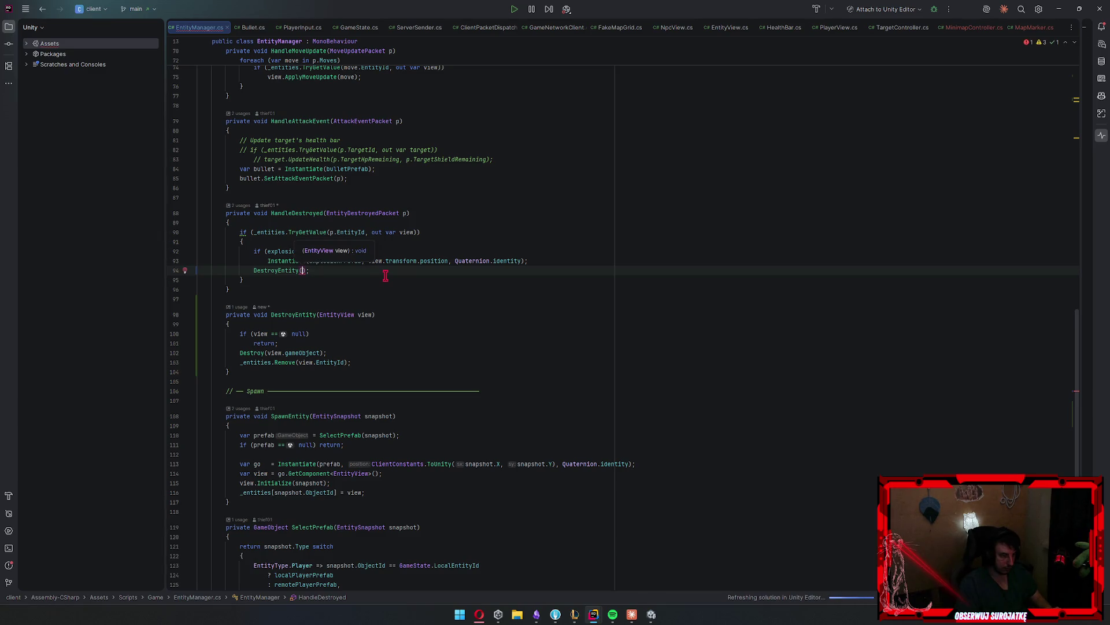
pyautogui.press('Escape')
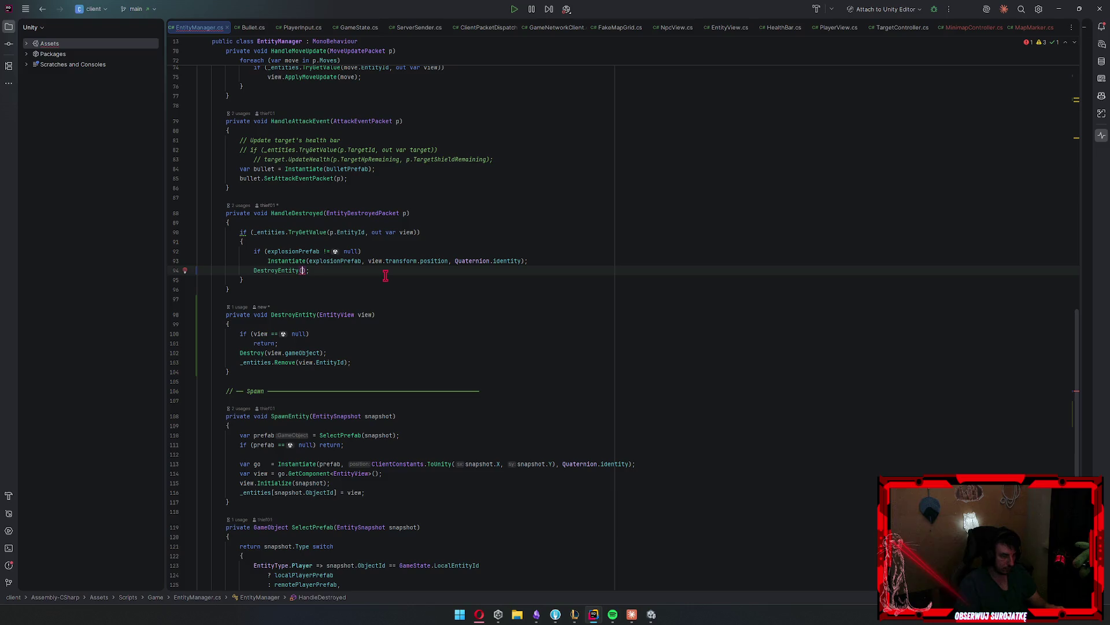
pyautogui.write('view')
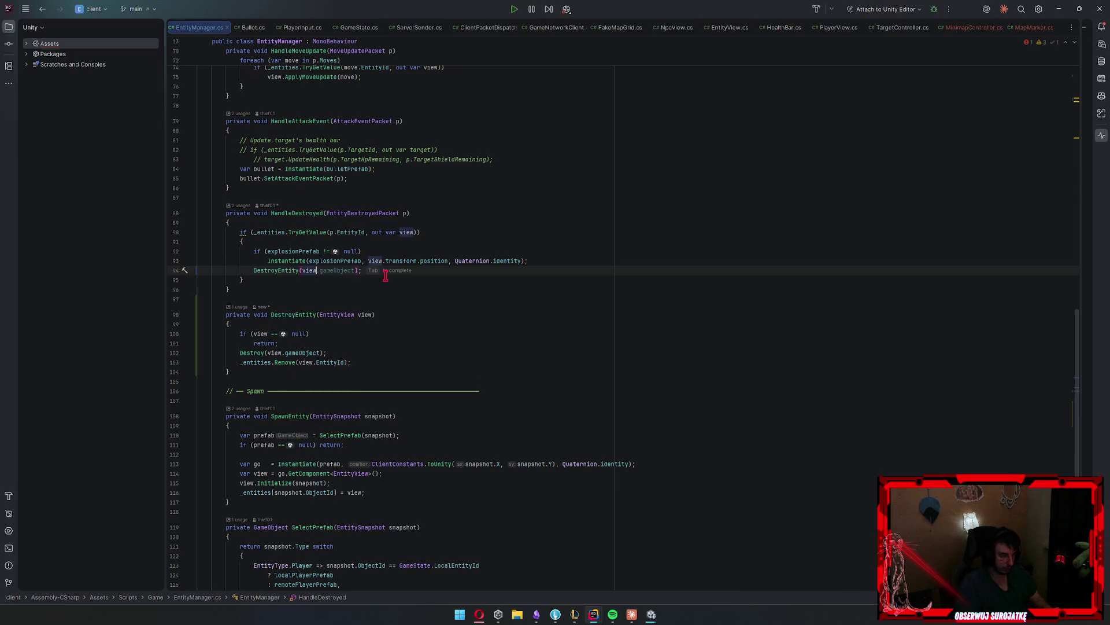
pyautogui.scroll(-8, 387, 282)
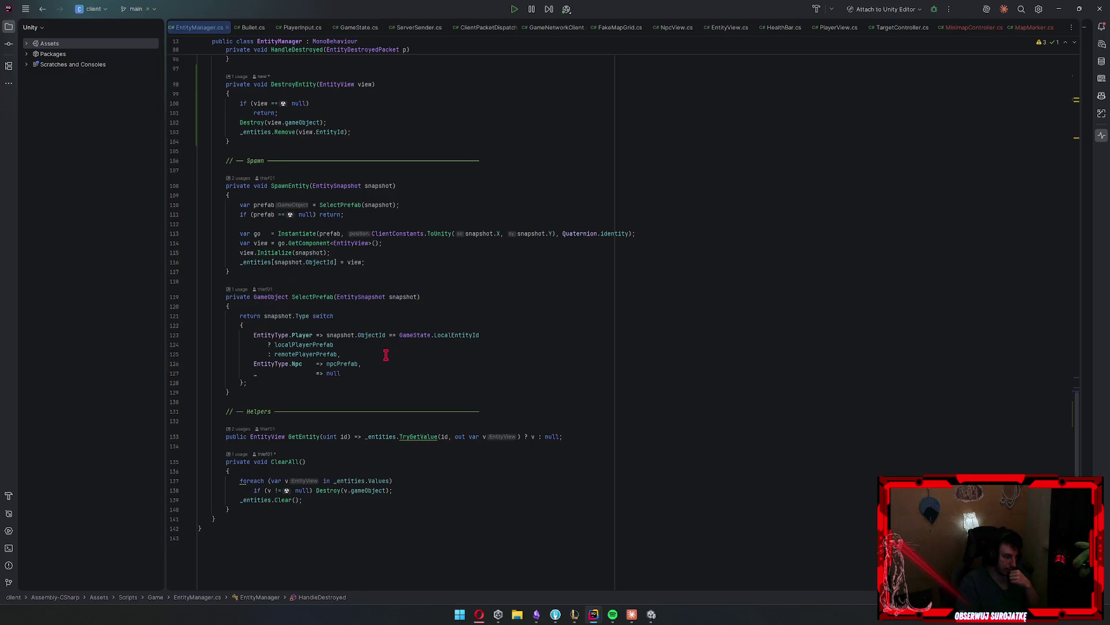
pyautogui.scroll(5, 385, 354)
pyautogui.scroll(-5, 382, 356)
# Replace ClearAll's direct Destroy call with DestroyEntity(v)
pyautogui.click(328, 500)
pyautogui.moveTo(394, 490); pyautogui.dragTo(317, 491)
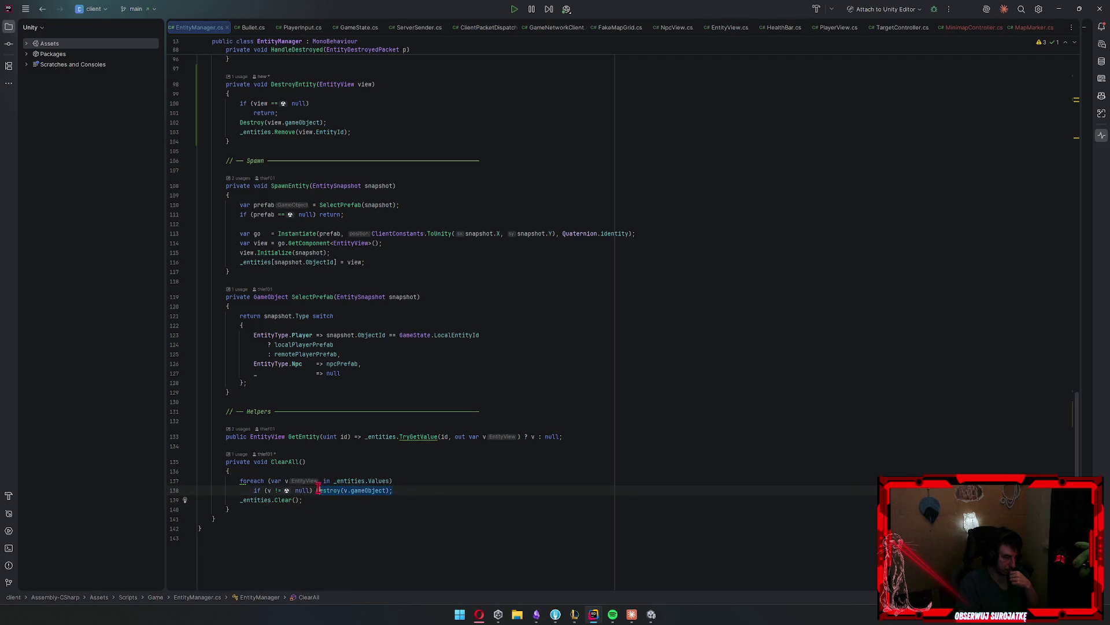
pyautogui.press('BackSpace')
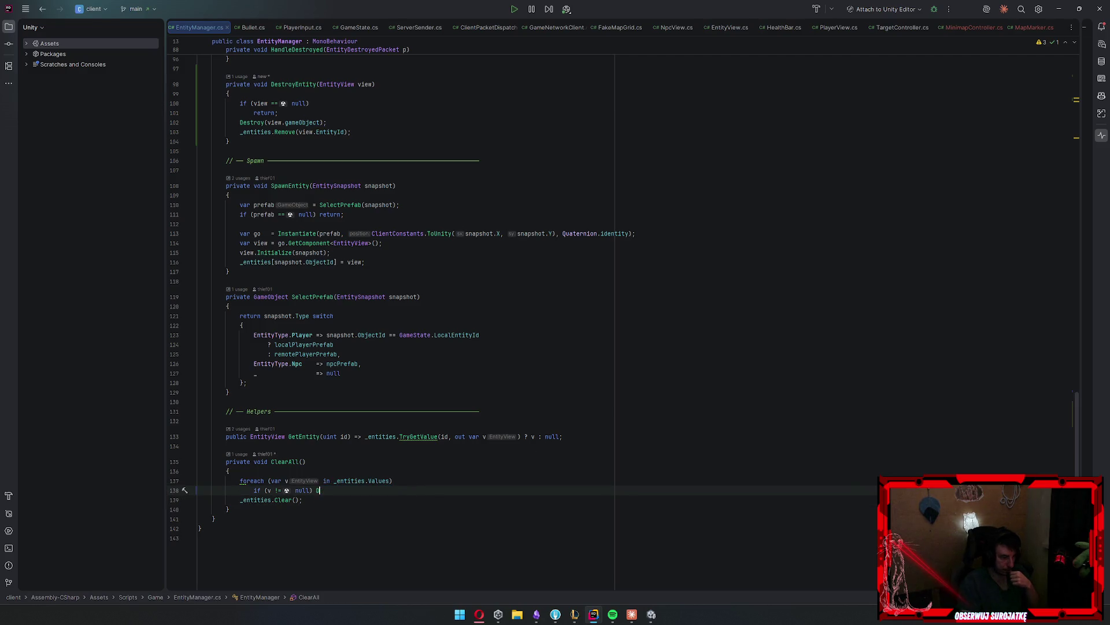
pyautogui.write('Des')
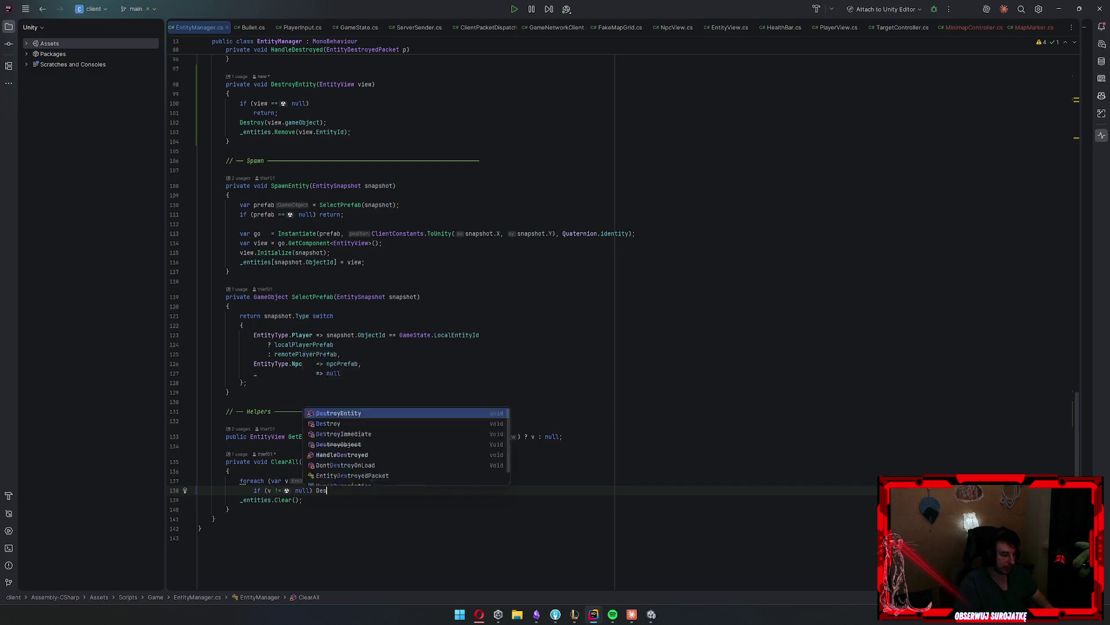
pyautogui.press('Return')
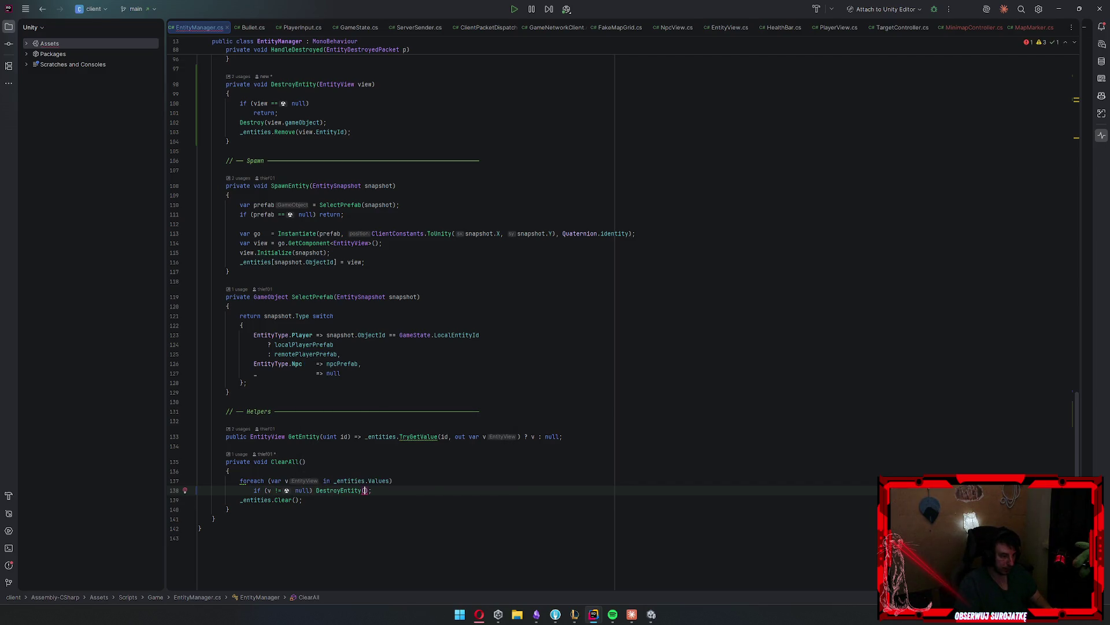
pyautogui.write('v')
pyautogui.scroll(8, 449, 493)
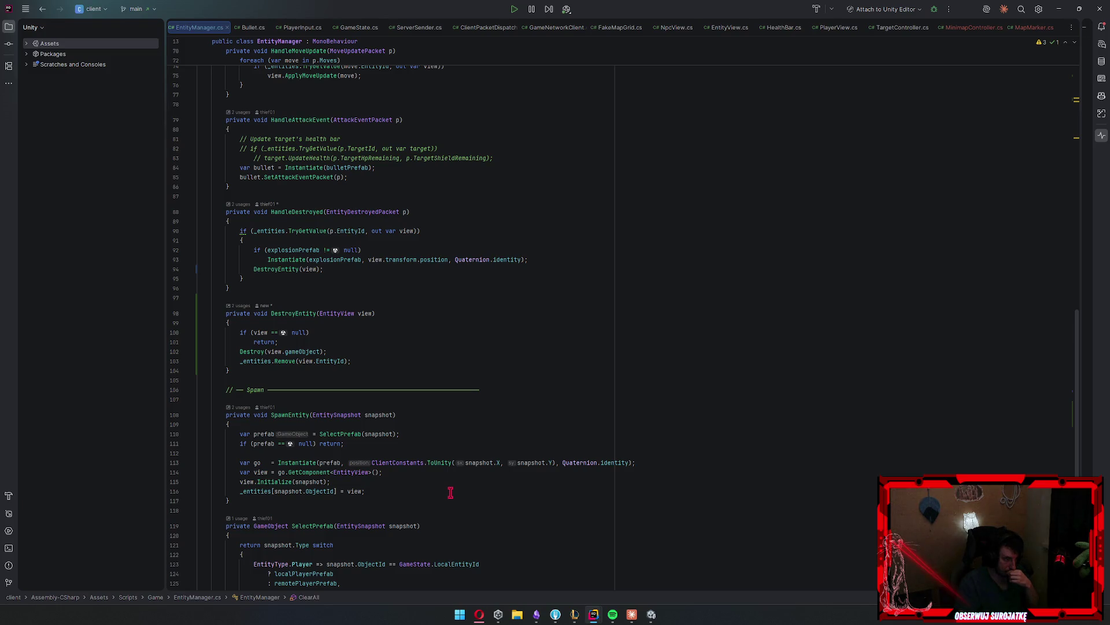
# Raise OnRemoveEntity.Invoke(view) in DestroyEntity after removing the entity
pyautogui.click(375, 359)
pyautogui.press('Return')
pyautogui.write('On')
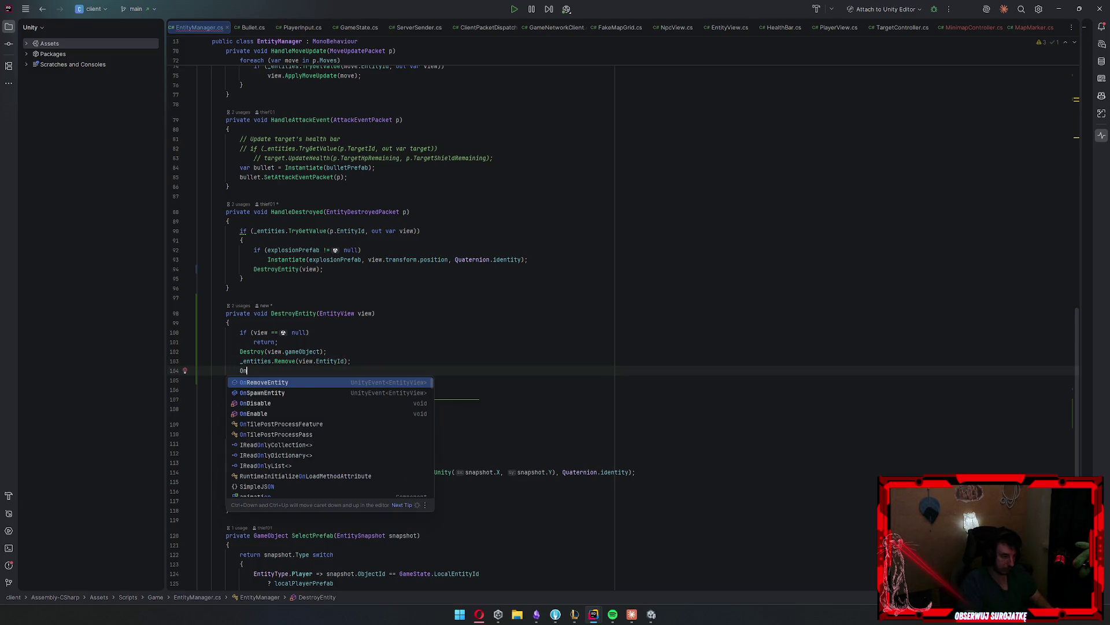
pyautogui.press('Return')
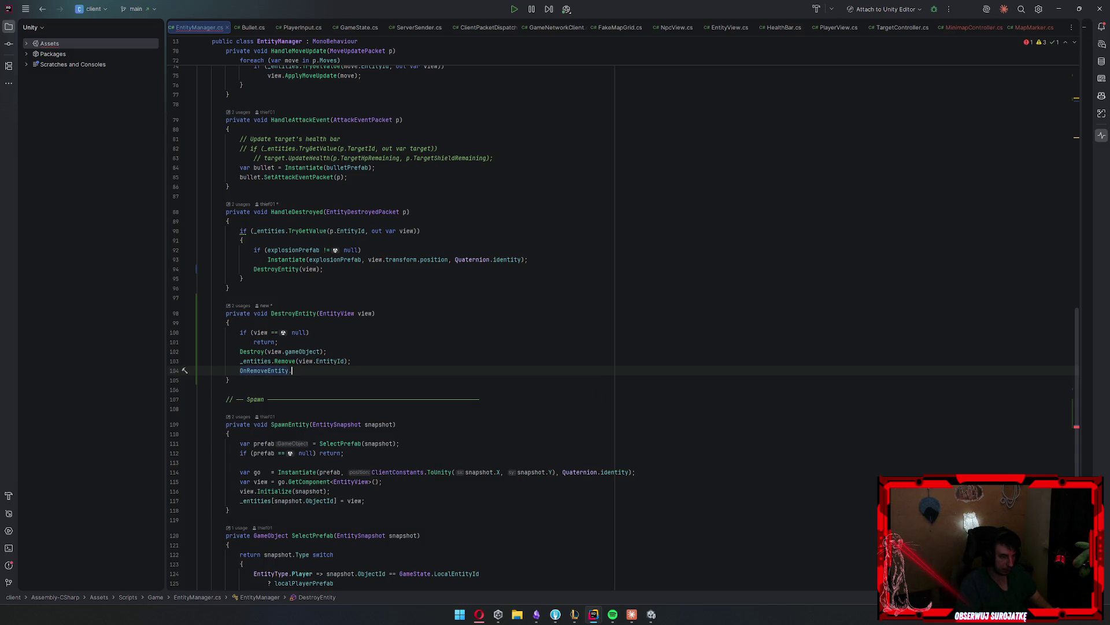
pyautogui.press('Return')
pyautogui.write('view);')
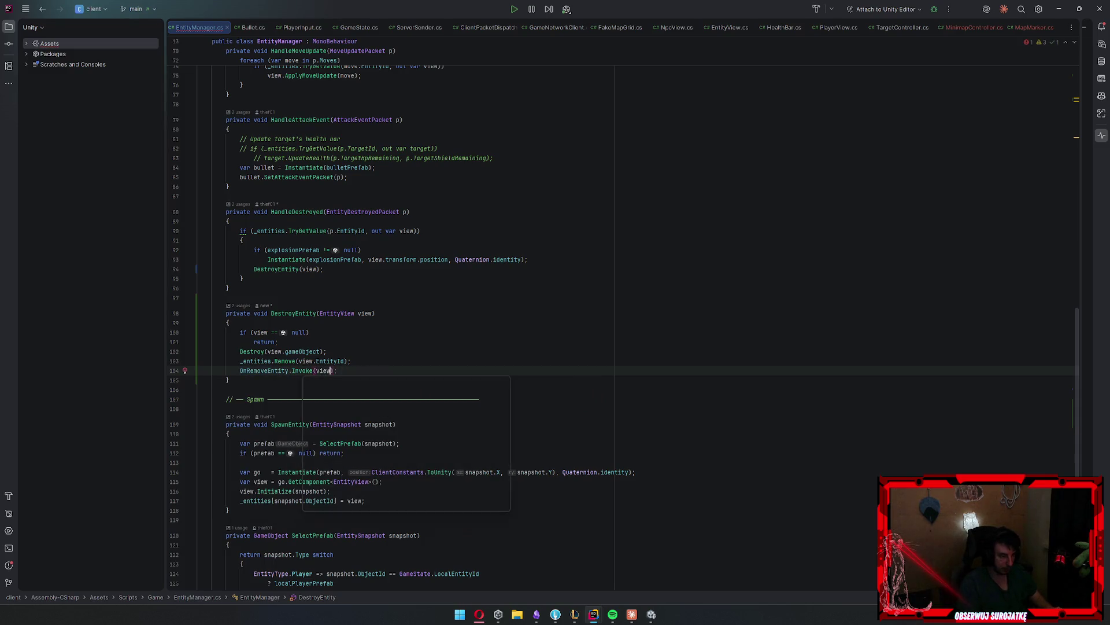
pyautogui.press('Escape')
# Delete the null check before DestroyEntity(v) in the ClearAll loop
pyautogui.scroll(-5, 389, 381)
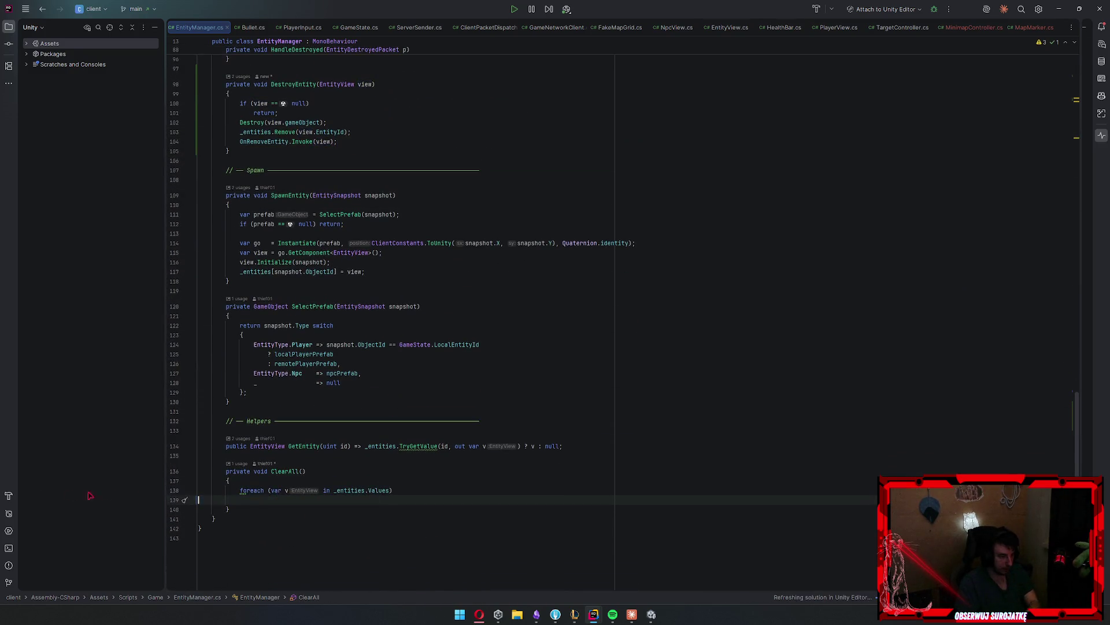
pyautogui.click(328, 509)
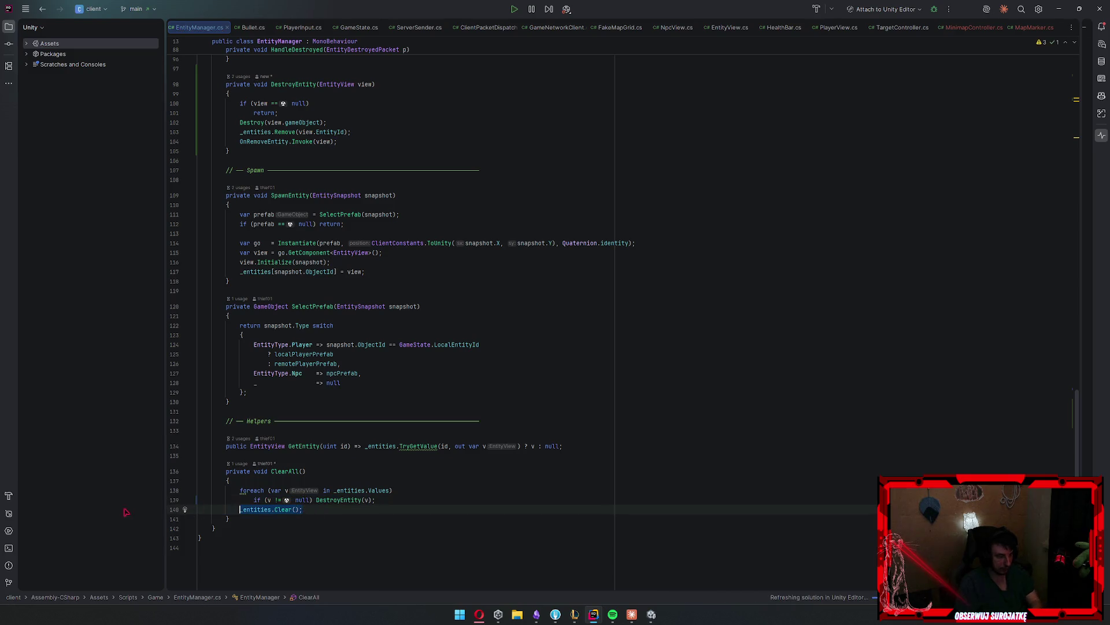
pyautogui.scroll(15, 363, 420)
pyautogui.scroll(10, 363, 419)
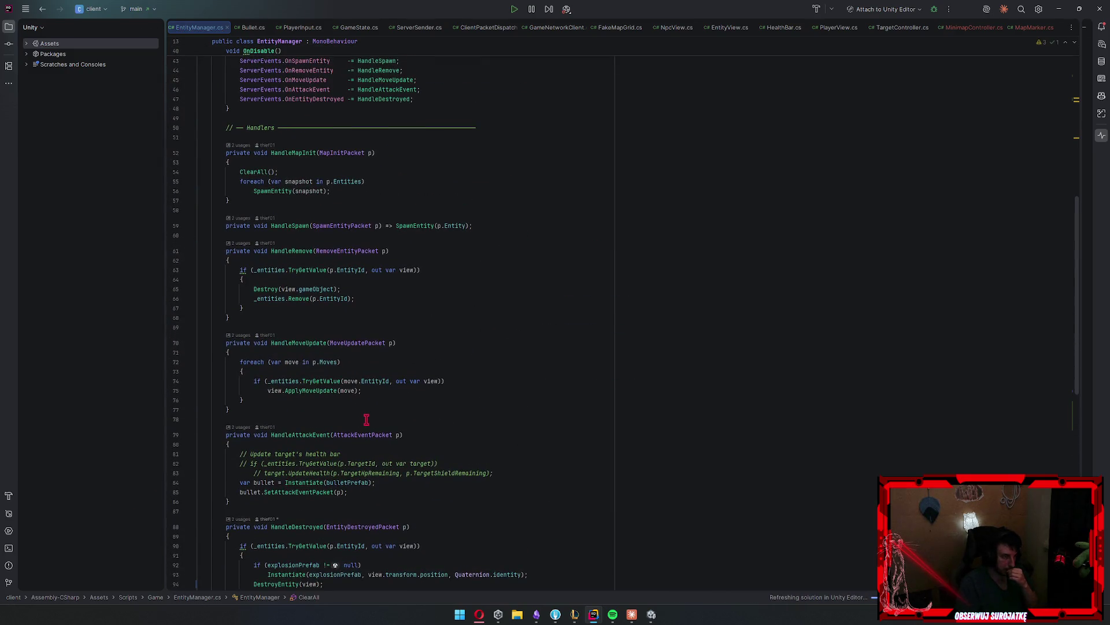
pyautogui.scroll(-20, 455, 407)
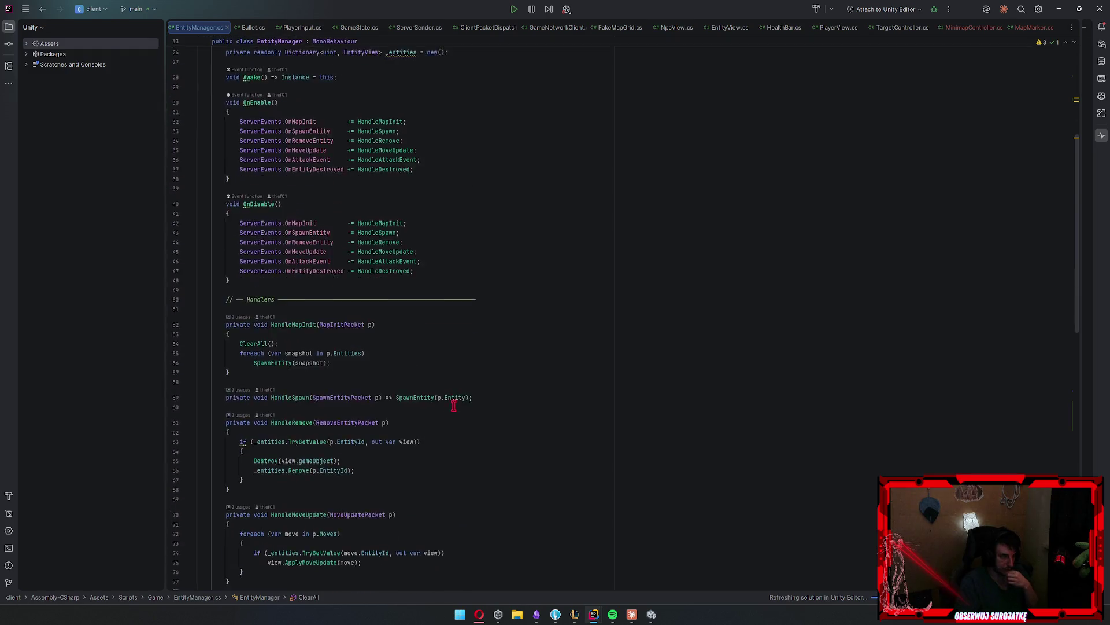
pyautogui.scroll(8, 460, 408)
pyautogui.scroll(-8, 458, 414)
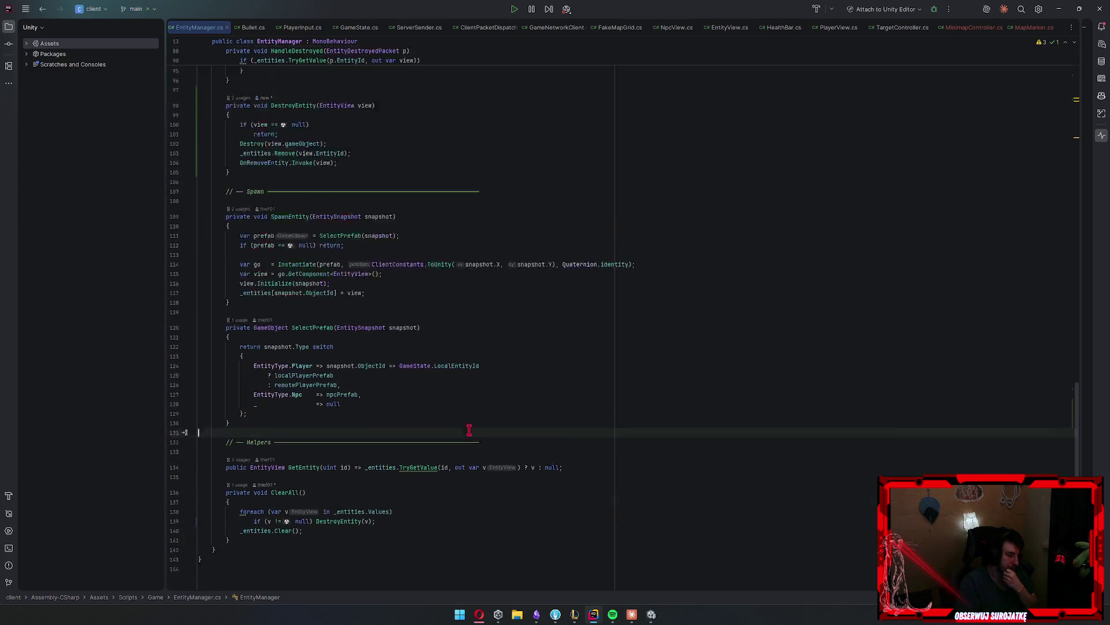
pyautogui.moveTo(318, 490); pyautogui.dragTo(251, 489)
pyautogui.press('BackSpace')
pyautogui.scroll(14, 416, 458)
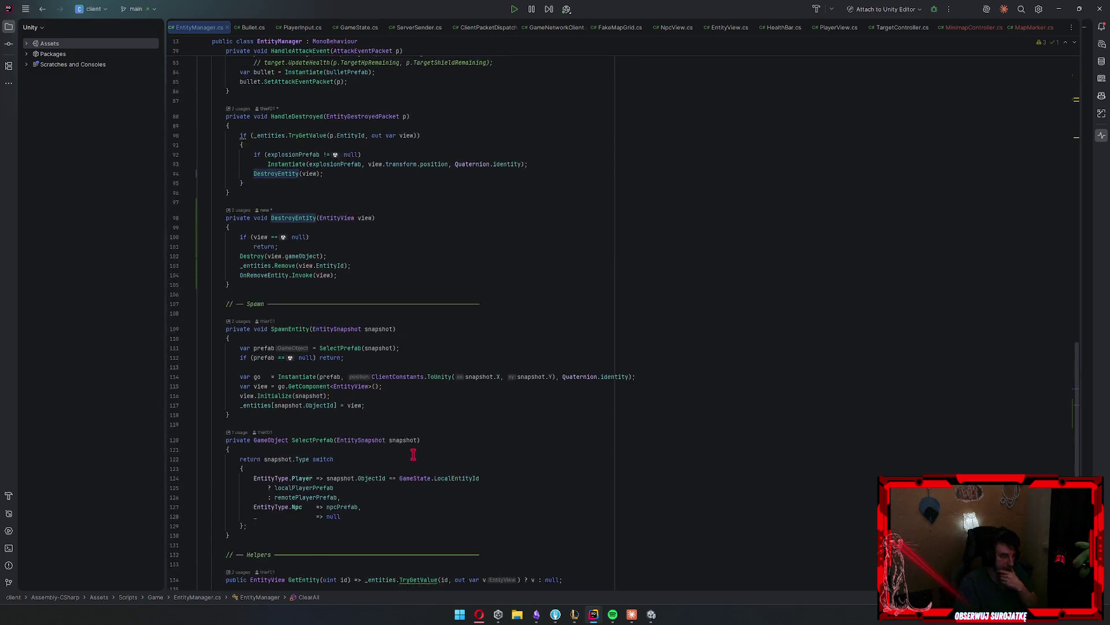
pyautogui.scroll(-4, 404, 495)
pyautogui.scroll(2, 404, 495)
# Raise OnSpawnEntity.Invoke(view) at the end of SpawnEntity, then switch to MinimapController.cs
pyautogui.click(571, 362)
pyautogui.hotkey('ctrl', 'f')
pyautogui.write('spawn')
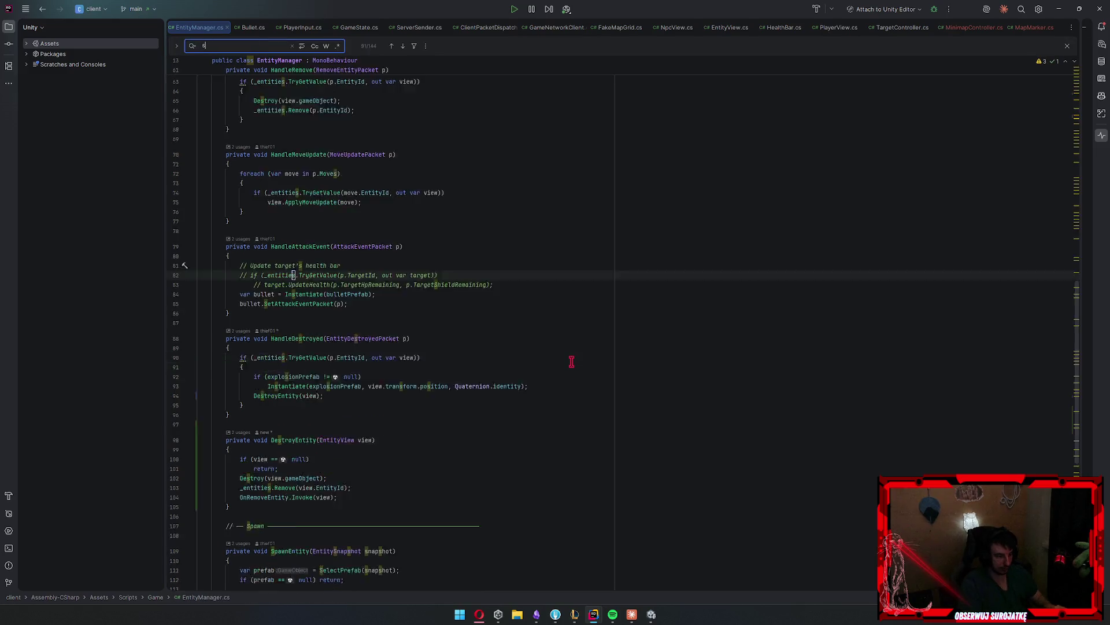
pyautogui.press('Escape')
pyautogui.click(390, 356)
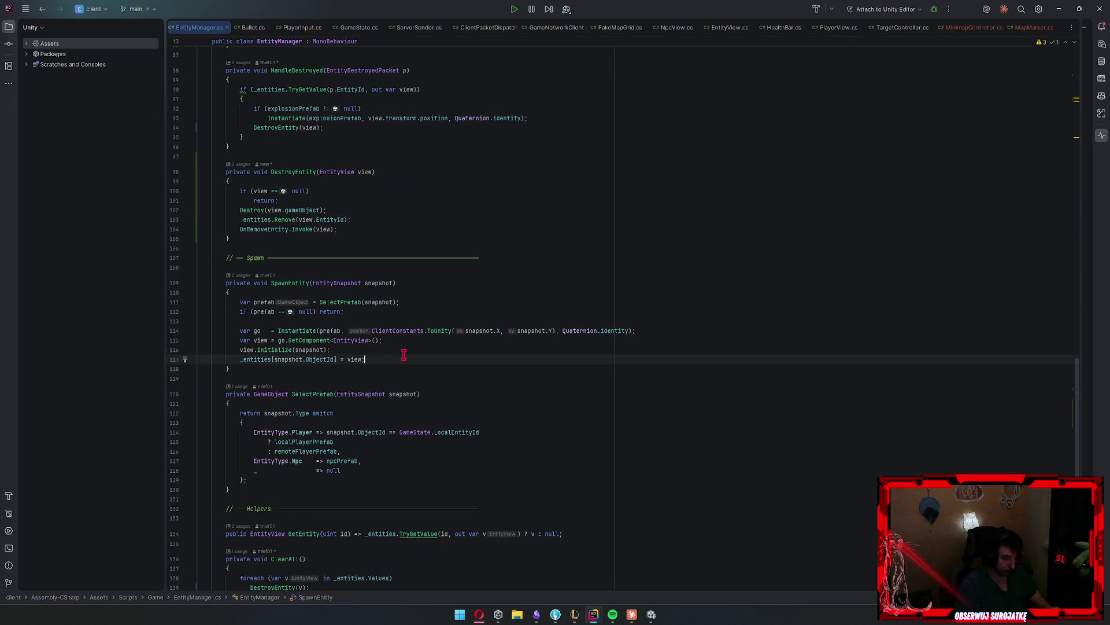
pyautogui.press('Return')
pyautogui.write('OnSpawnEntity.Inv')
pyautogui.press('Return')
pyautogui.write('view);')
pyautogui.press('Escape')
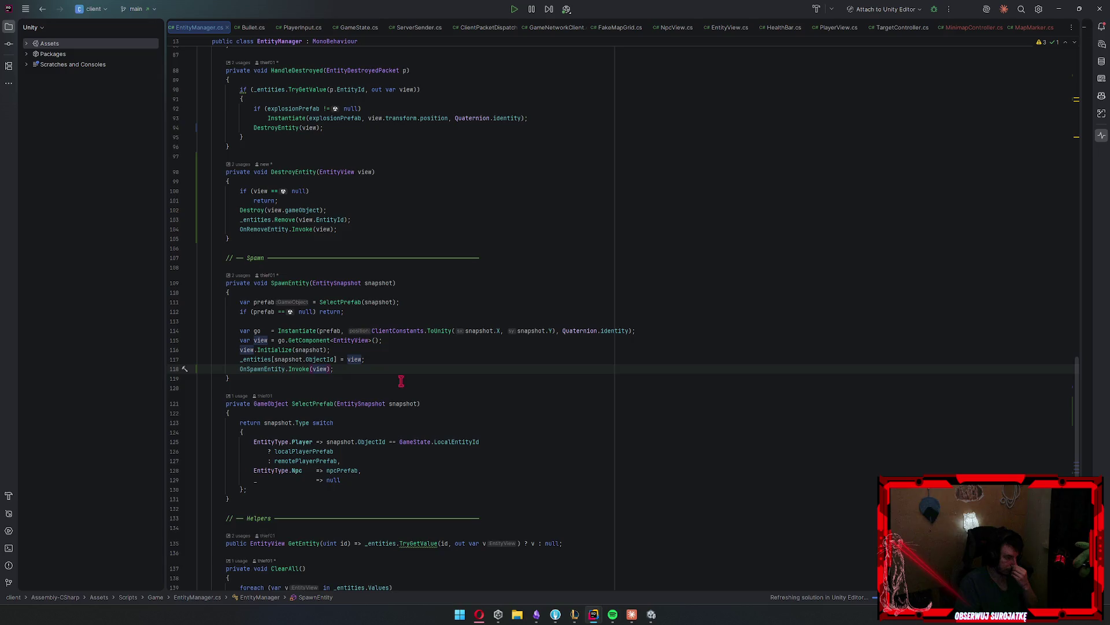
pyautogui.scroll(-4, 396, 382)
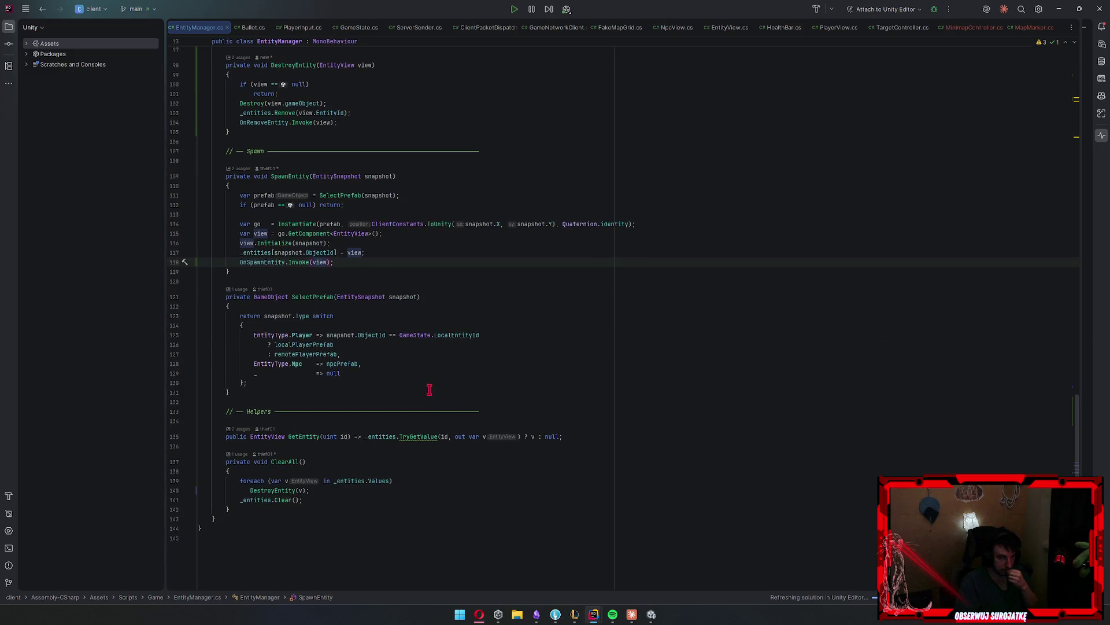
pyautogui.click(972, 27)
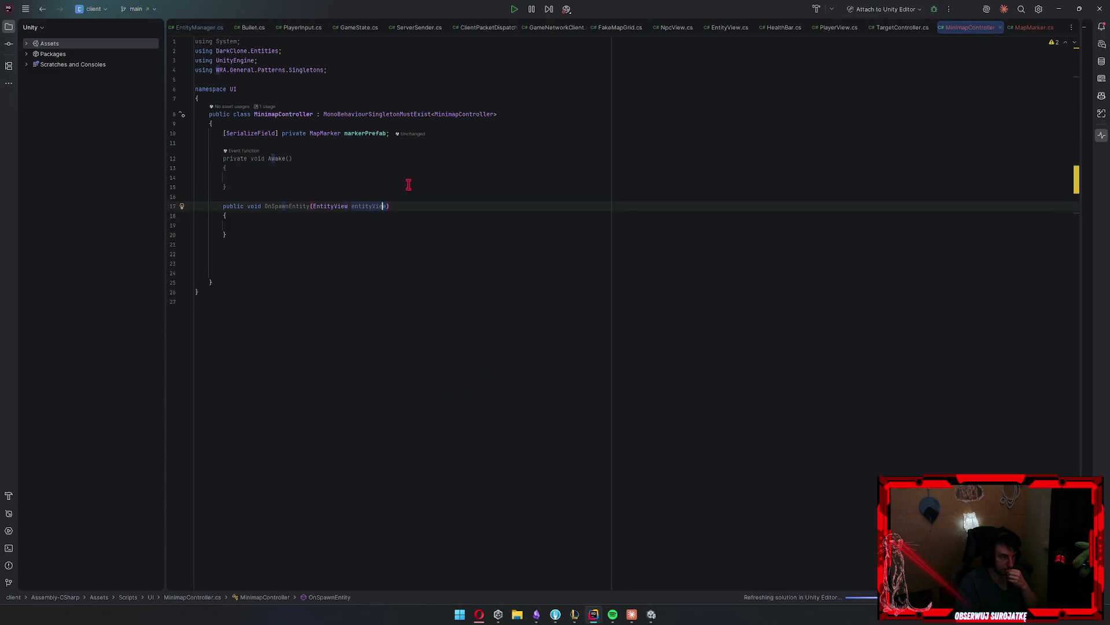
# Change MinimapController's singleton base class to MonoBehaviour
pyautogui.click(424, 173)
pyautogui.click(498, 135)
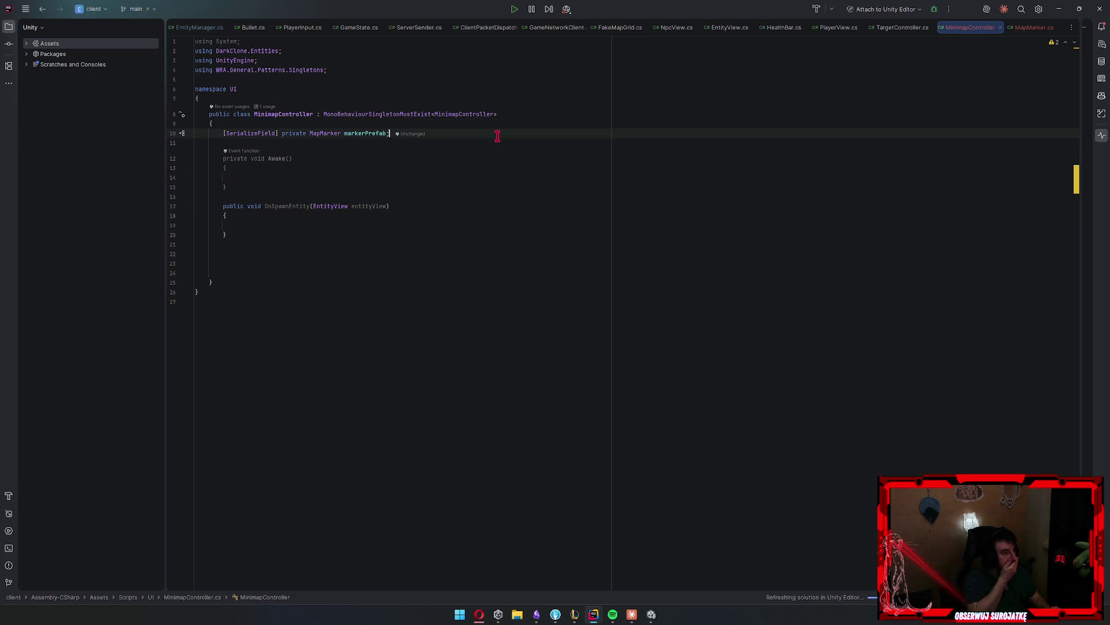
pyautogui.moveTo(497, 114); pyautogui.dragTo(329, 112)
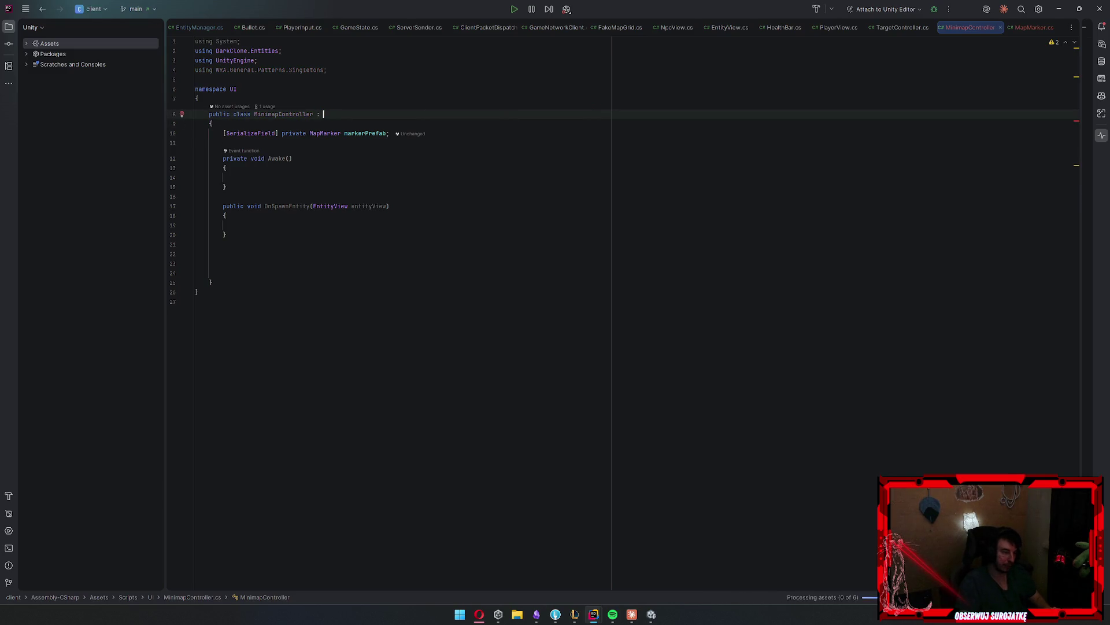
pyautogui.write('noB')
pyautogui.press('Return')
# In Awake, add EntityManager.Instance.OnSpawnEntity.AddListener(OnSpawnEntity)
pyautogui.press('Down')
pyautogui.press('Down')
pyautogui.press('Down')
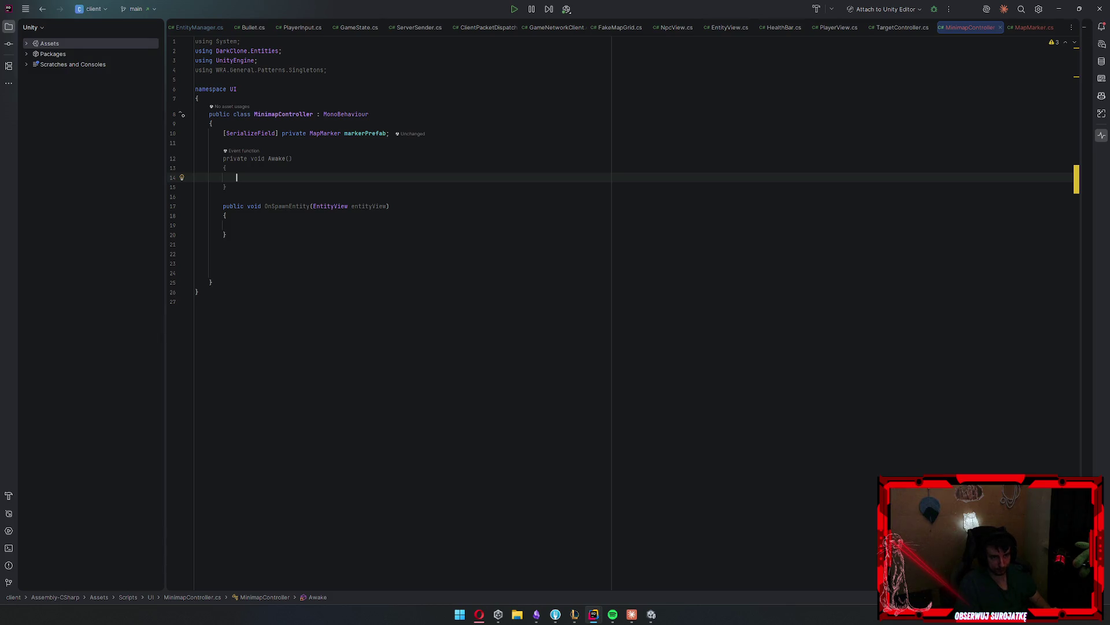
pyautogui.write('En')
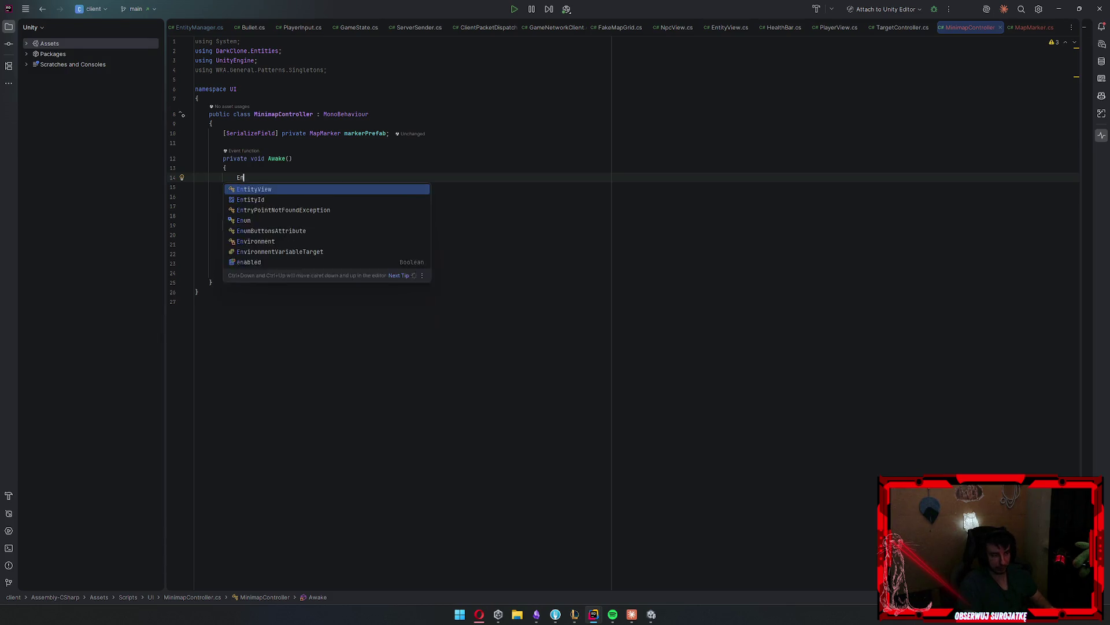
pyautogui.write('tyimEntityMa')
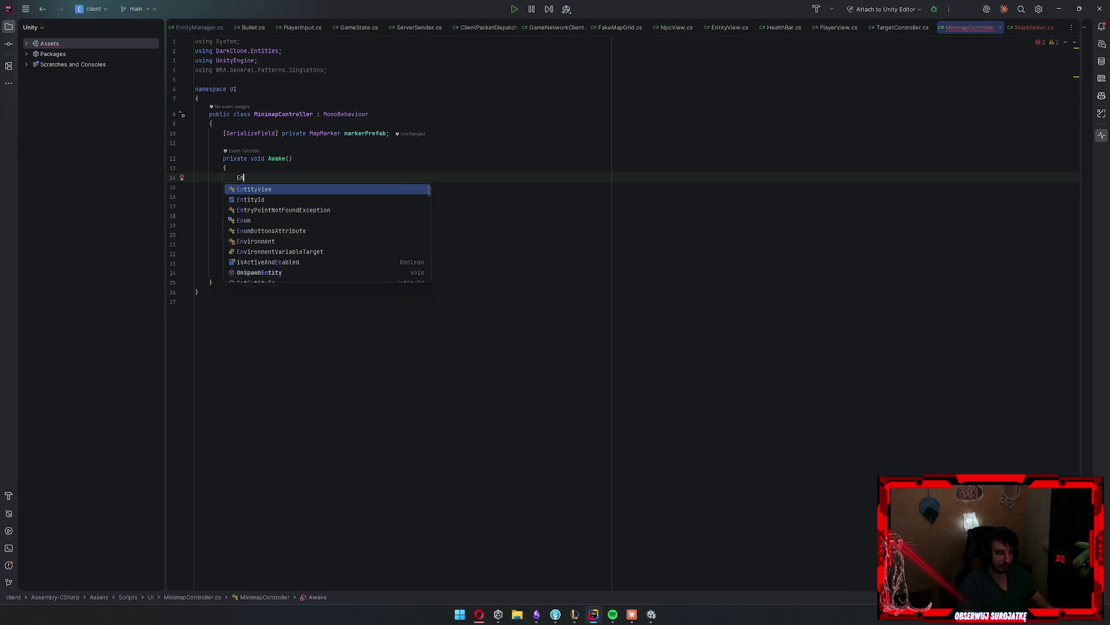
pyautogui.press('Return')
pyautogui.write('.')
pyautogui.press('Return')
pyautogui.write('.')
pyautogui.press('Escape')
pyautogui.write('OnSp')
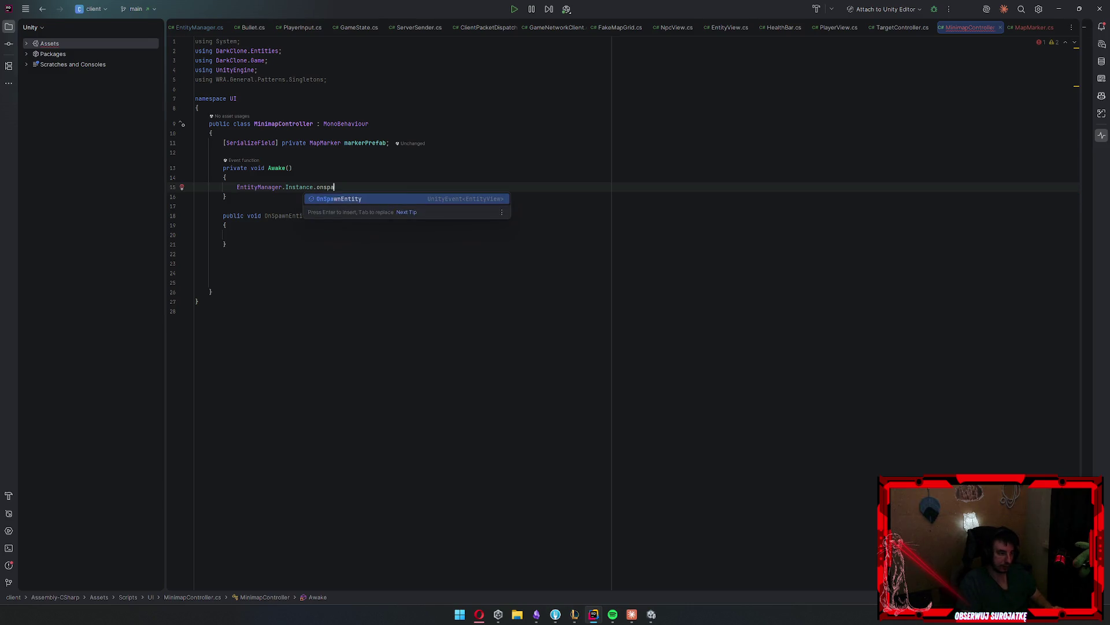
pyautogui.press('Return')
pyautogui.write('.Add')
pyautogui.press('Return')
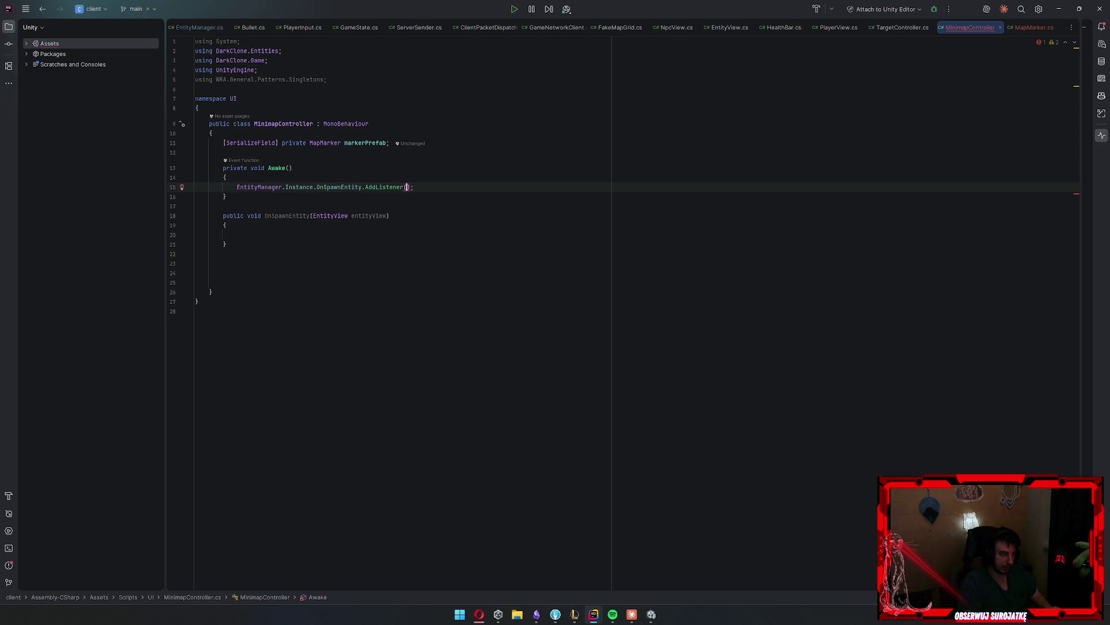
pyautogui.write('OnSp')
pyautogui.press('Return')
pyautogui.click(237, 240)
# Add an empty public void OnRemoveEntity(EntityView) method below OnSpawnEntity
pyautogui.press('Down')
pyautogui.press('End')
pyautogui.press('Return')
pyautogui.press('Return')
pyautogui.write('public void O')
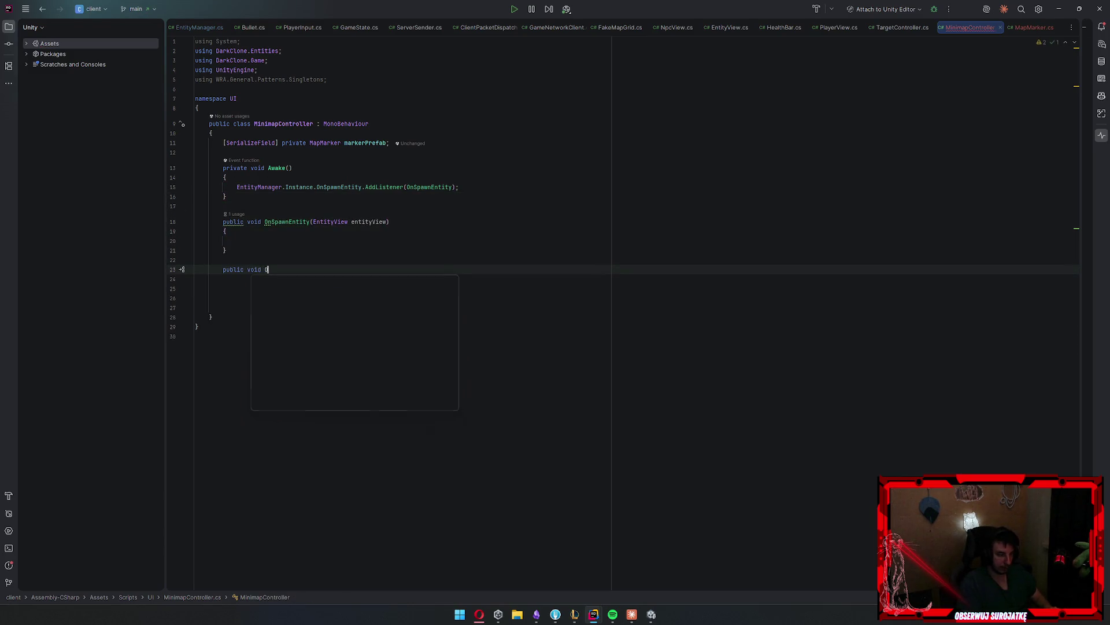
pyautogui.write('nRemove')
pyautogui.press('Tab')
pyautogui.press('Return')
pyautogui.write('{')
pyautogui.press('Return')
# Subscribe OnRemoveEntity to the remove event in Awake, below the spawn subscription
pyautogui.click(498, 185)
pyautogui.press('Return')
pyautogui.write('E')
pyautogui.press('Tab')
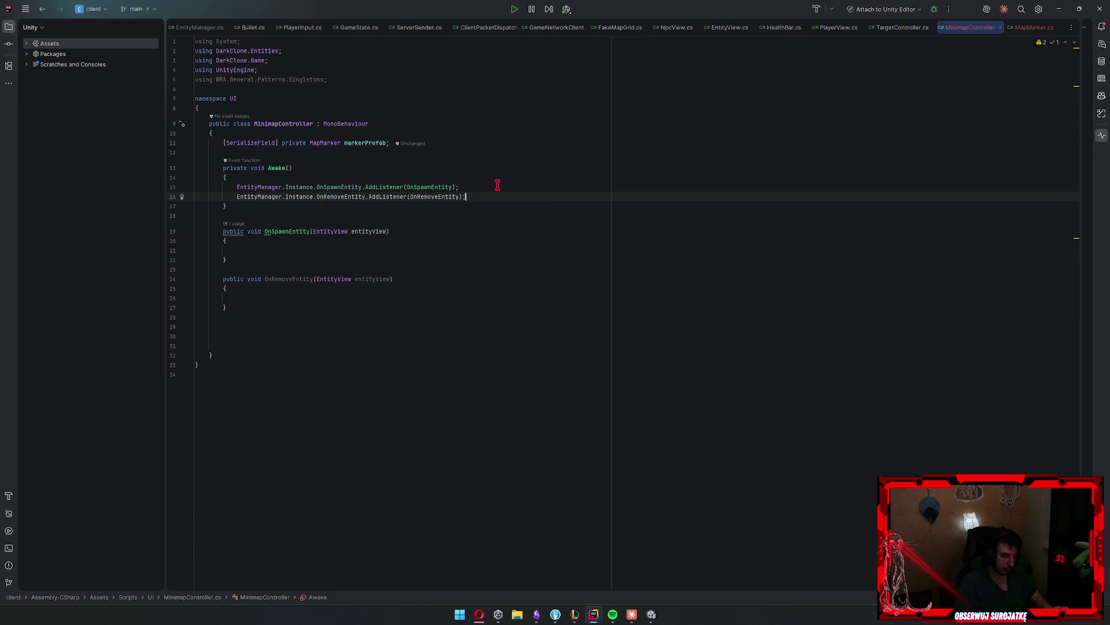
# Declare a private List<MapMarker> markers field below markerPrefab
pyautogui.click(463, 151)
pyautogui.press('Return')
pyautogui.write('private List<MapMarker> M')
pyautogui.press('Tab')
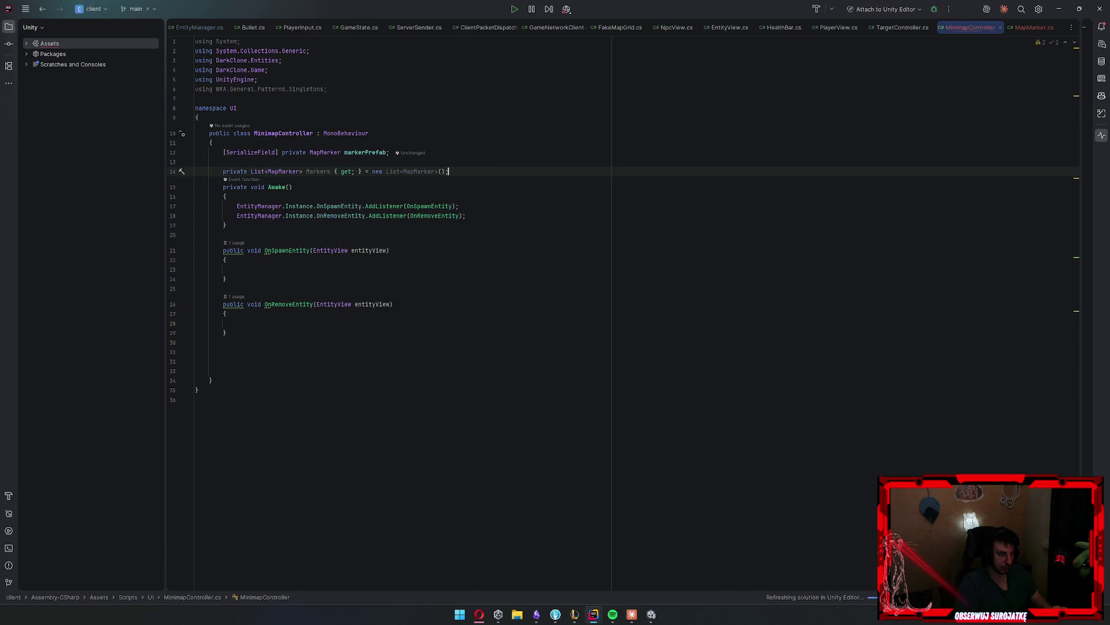
pyautogui.press('BackSpace')
pyautogui.write('mar')
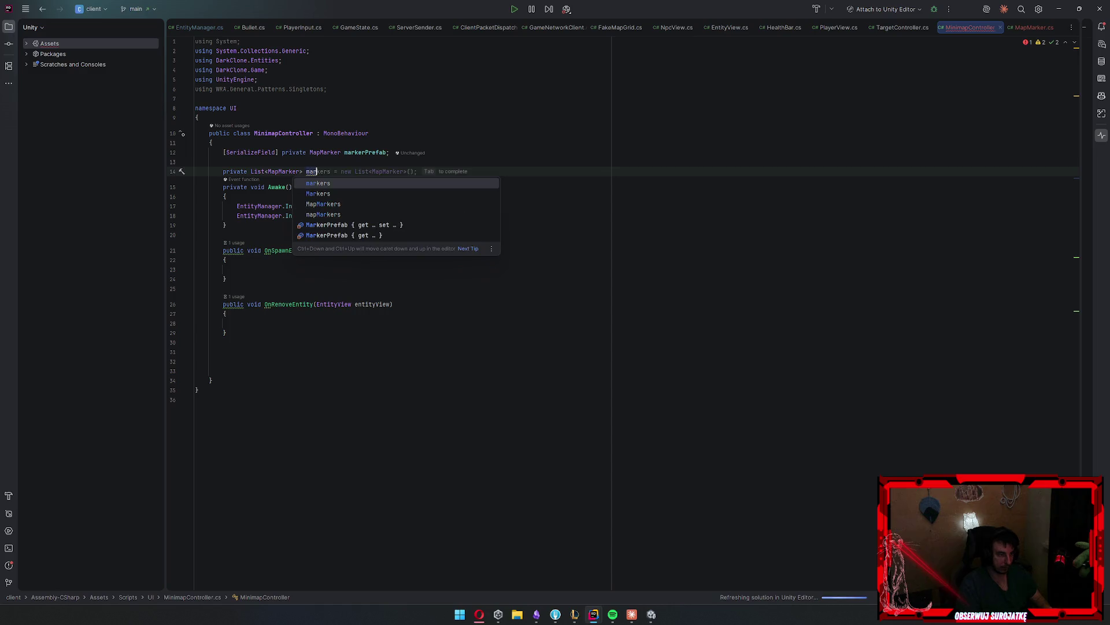
pyautogui.write('kers;')
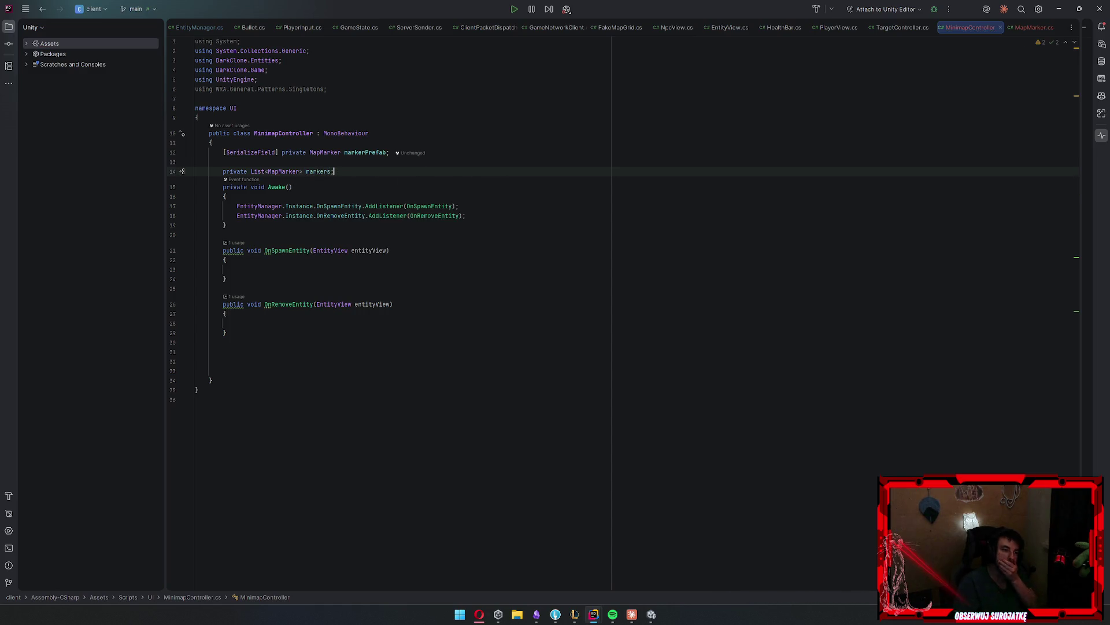
pyautogui.write(' = new')
pyautogui.press('Return')
# Initialise markers = new List<MapMarker>(); at the top of Awake and save
pyautogui.click(226, 197)
pyautogui.press('Return')
pyautogui.write('ma')
pyautogui.press('Return')
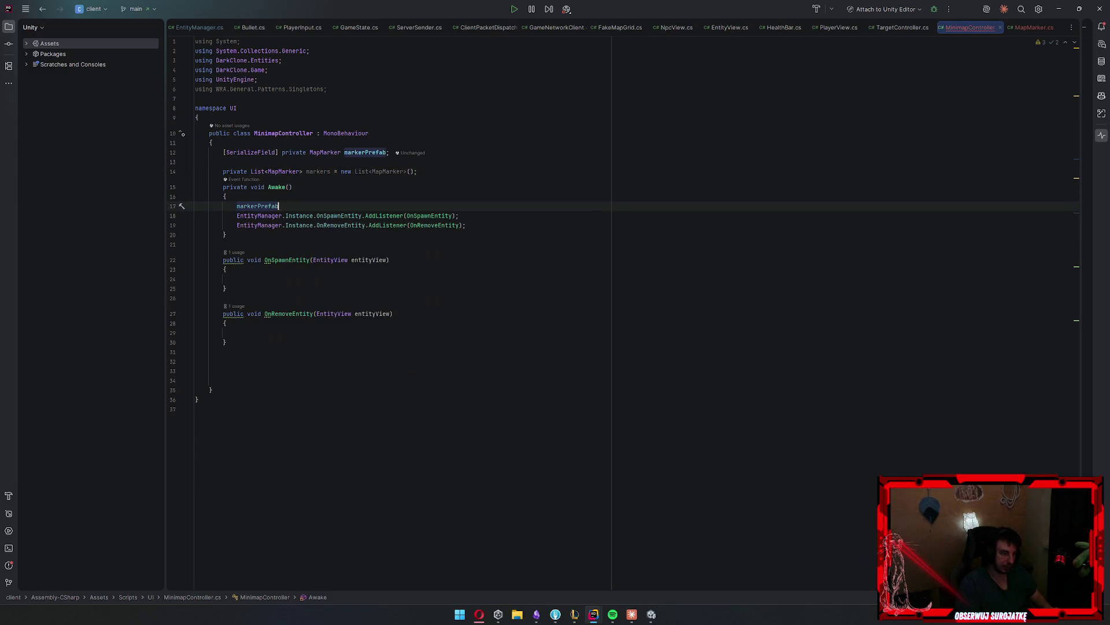
pyautogui.press('BackSpace')
pyautogui.write('mar')
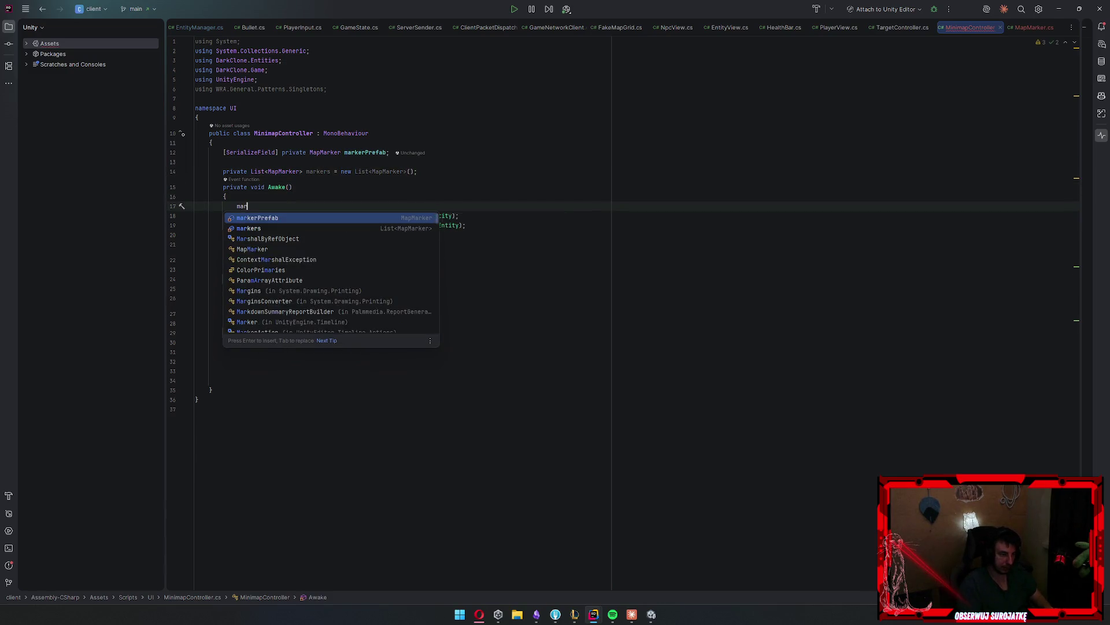
pyautogui.press('Down')
pyautogui.press('Return')
pyautogui.write('= new')
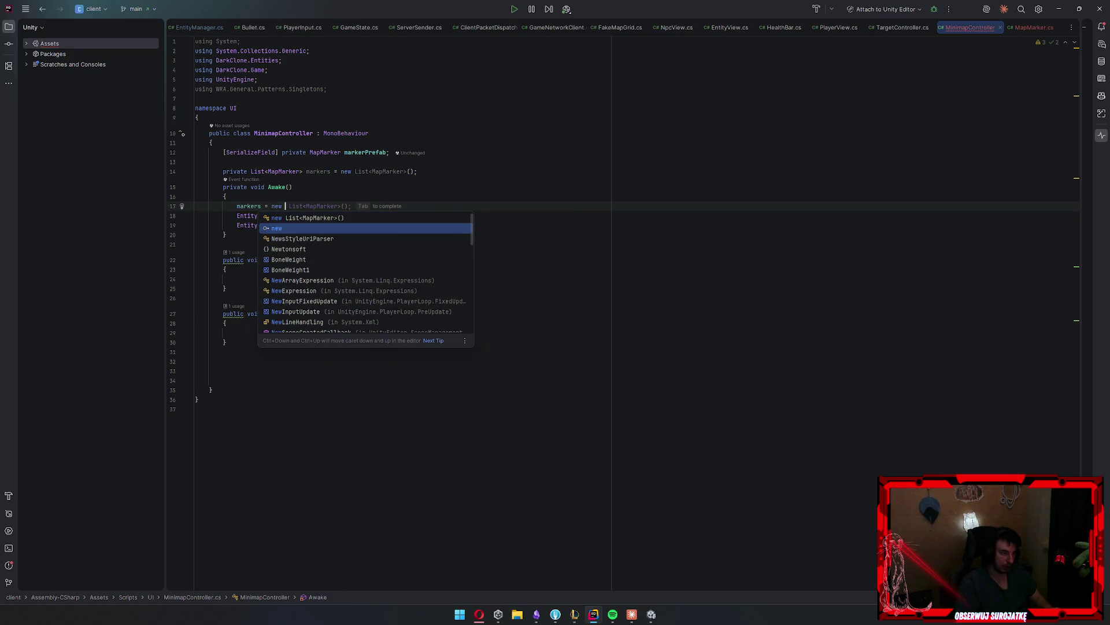
pyautogui.press('Return')
pyautogui.write(';')
pyautogui.hotkey('ctrl', 's')
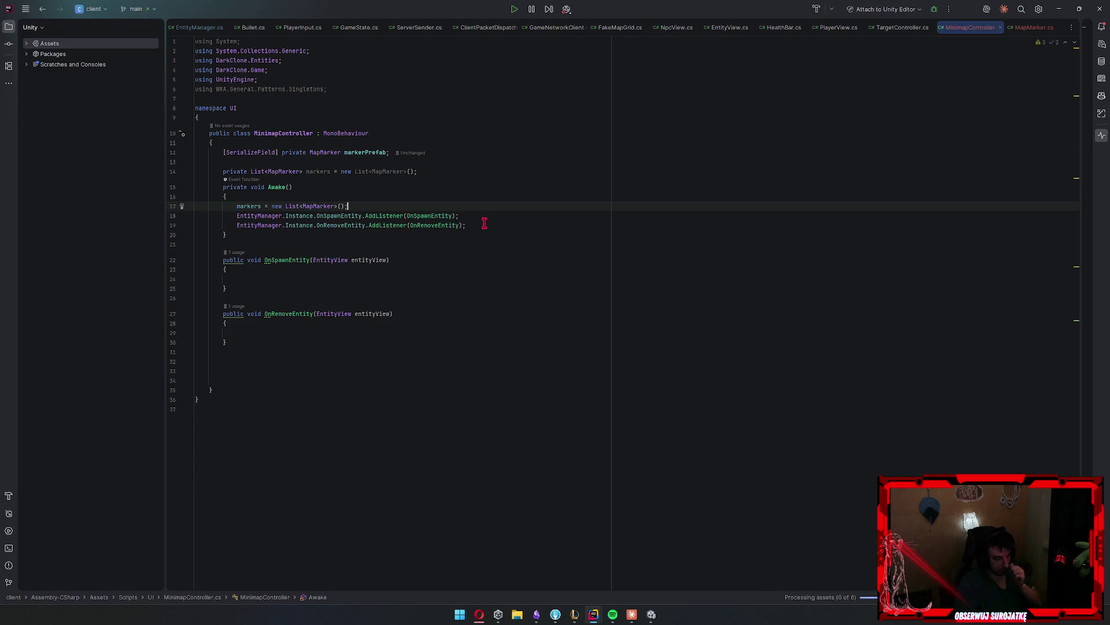
# Inspect the EntityManager declaration, then return to MinimapController.cs and discard a stray Gamema line
pyautogui.click(261, 215)
pyautogui.hotkey('ctrl', 'b')
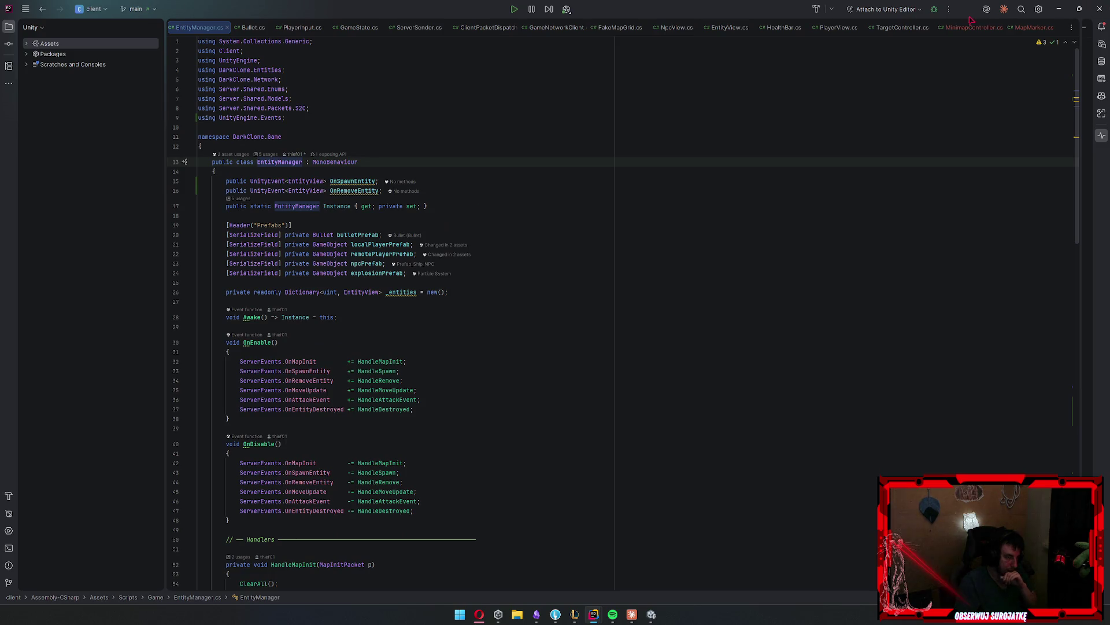
pyautogui.click(1006, 28)
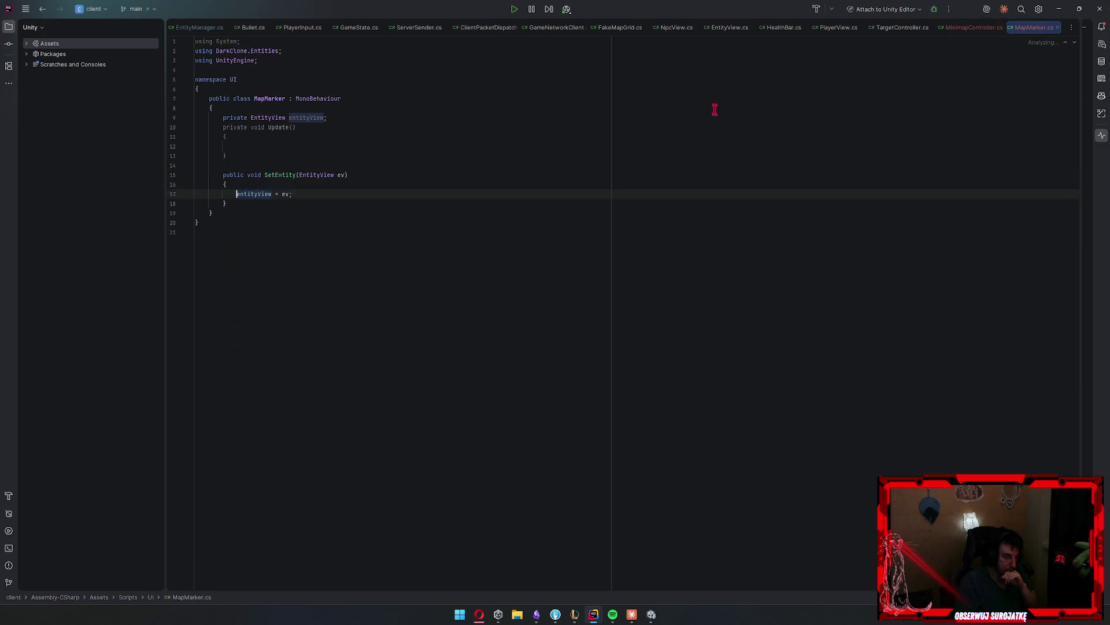
pyautogui.click(511, 227)
pyautogui.press('Return')
pyautogui.write('Gamema')
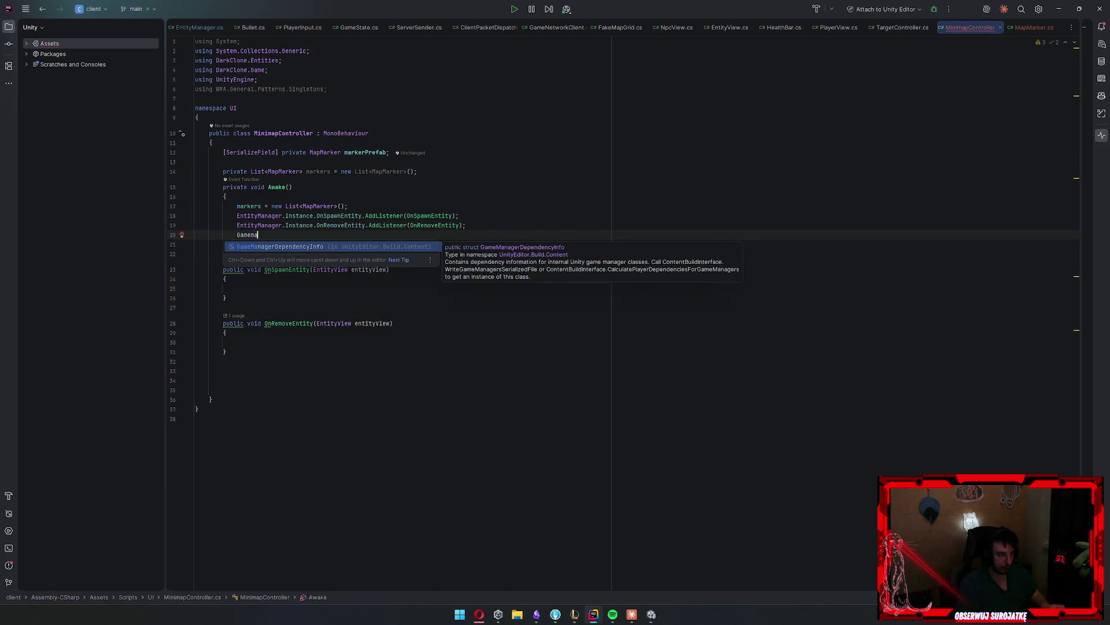
pyautogui.press('BackSpace')
pyautogui.press('BackSpace')
pyautogui.press('BackSpace')
# Write markers.Add(Instantiate(markerPrefab, transform)) in the OnSpawnEntity body
pyautogui.click(442, 271)
pyautogui.click(447, 276)
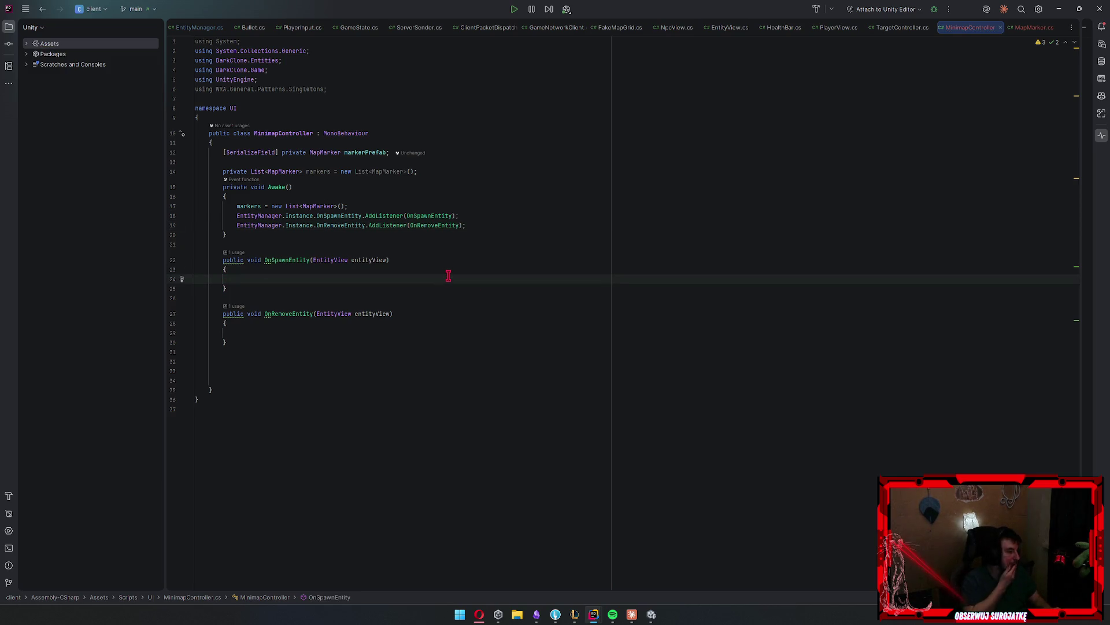
pyautogui.write('markerPrefab')
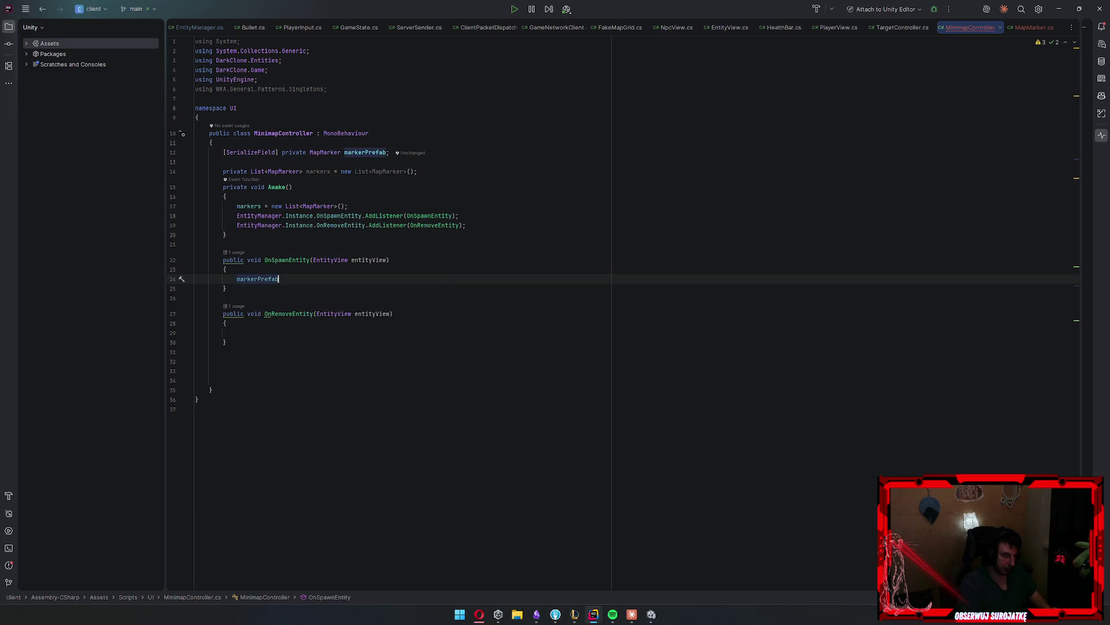
pyautogui.hotkey('ctrl', 'BackSpace')
pyautogui.write('ma')
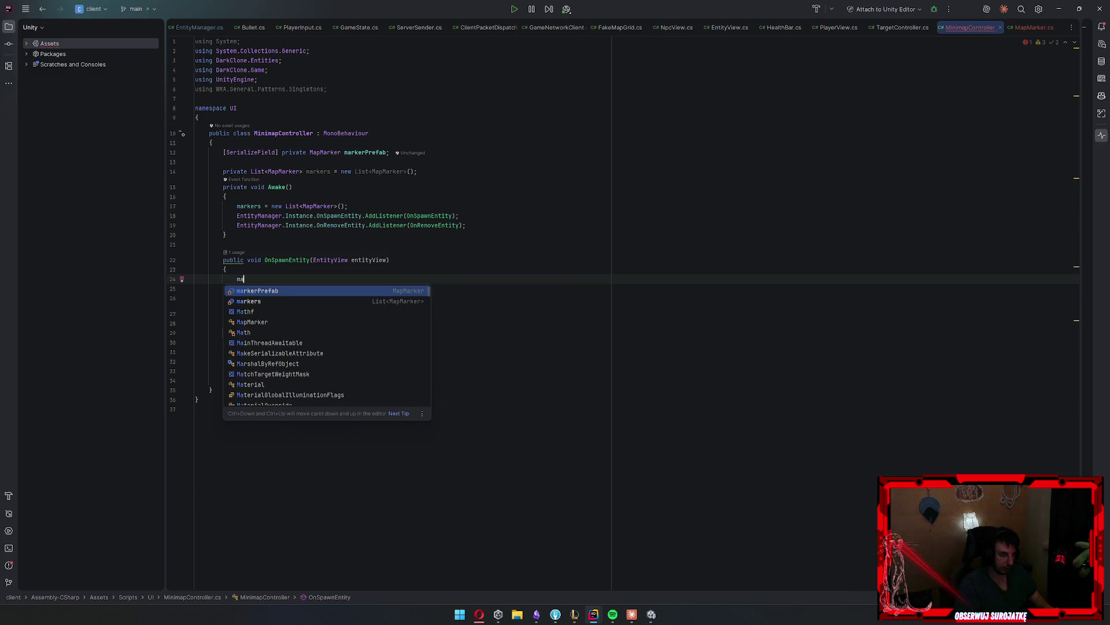
pyautogui.write('rkers.Add')
pyautogui.press('Return')
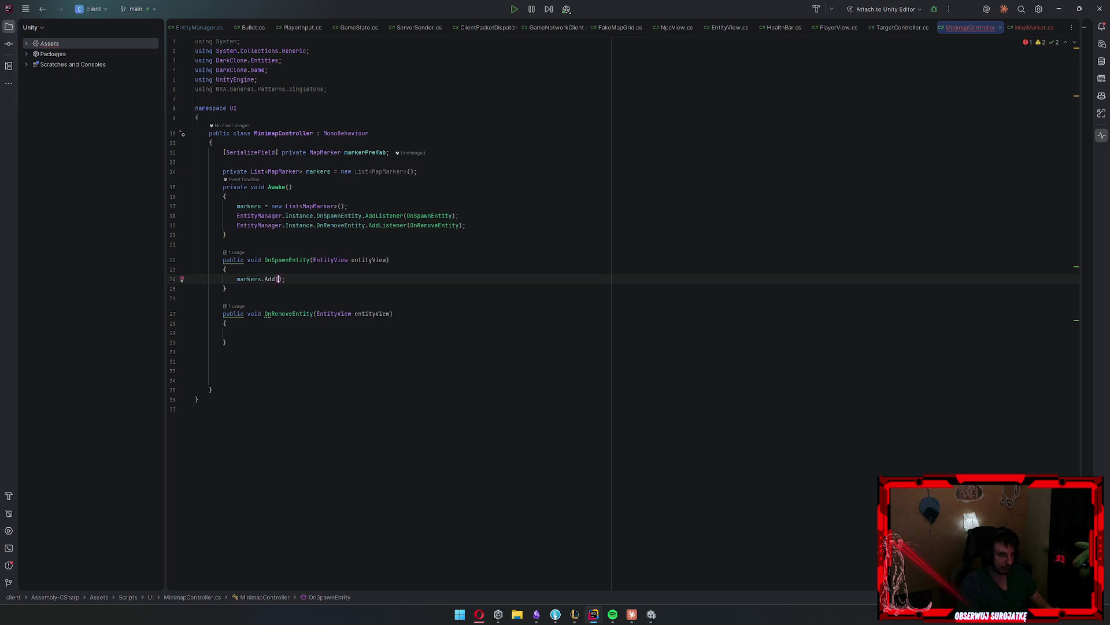
pyautogui.write('Insta')
pyautogui.press('Return')
pyautogui.write('ma')
pyautogui.press('Return')
pyautogui.write(', transform')
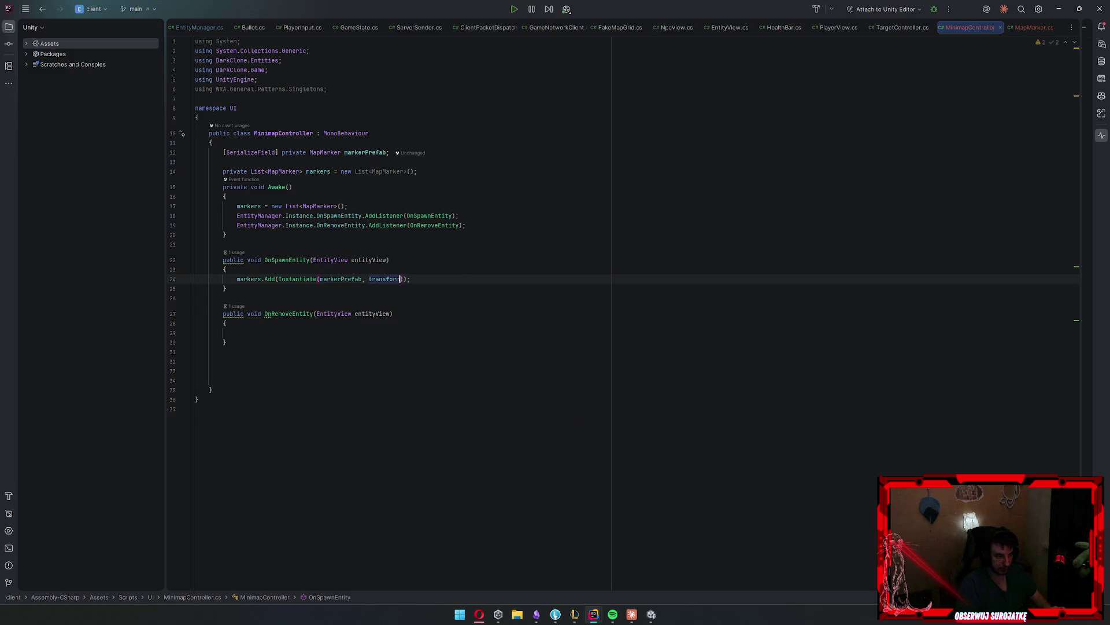
pyautogui.write(')')
# Move the Instantiate call into a new var temp = Instantiate(markerPrefab, transform); line
pyautogui.hotkey('ctrl', 'w')
pyautogui.hotkey('ctrl', 'w')
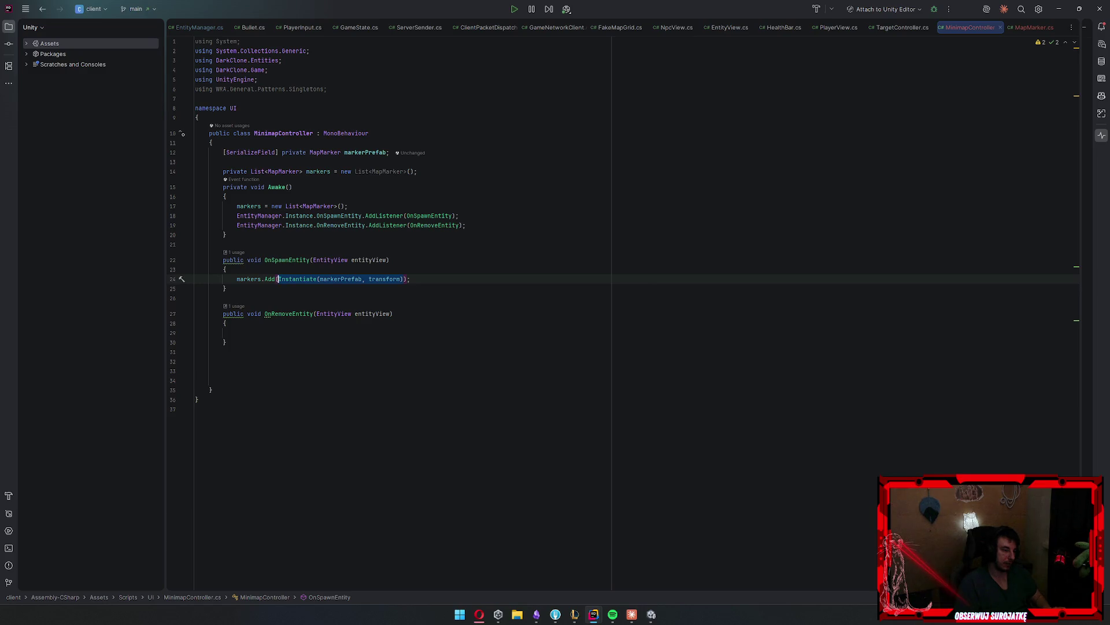
pyautogui.hotkey('ctrl', 'x')
pyautogui.hotkey('ctrl', 'alt', 'Return')
pyautogui.write('var temp =')
pyautogui.hotkey('ctrl', 'v')
pyautogui.write(';')
pyautogui.press('Return')
# Call temp.SetEntity(entityView), pass temp to markers.Add, and jump to SetEntity's declaration
pyautogui.write('temp.Set')
pyautogui.press('Return')
pyautogui.write('en')
pyautogui.press('Return')
pyautogui.click(279, 298)
pyautogui.write('temp')
pyautogui.press('Down')
pyautogui.press('Down')
pyautogui.press('Down')
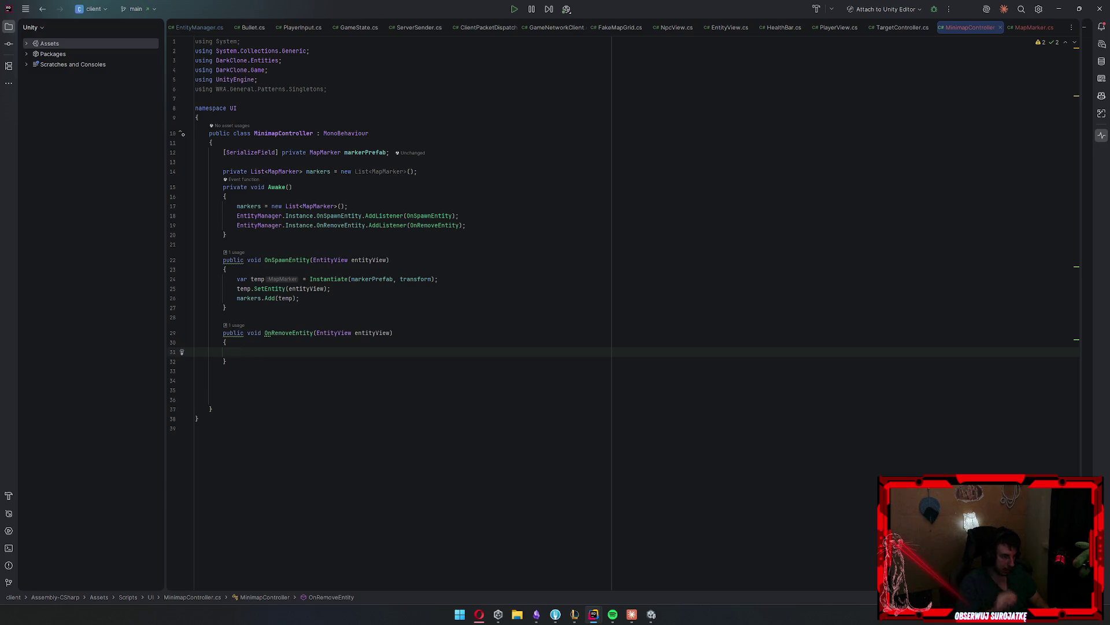
pyautogui.keyDown('ctrl'); pyautogui.click(270, 290); pyautogui.keyUp('ctrl')
# Try turning the entityView field into a public property with a private setter, then undo it
pyautogui.doubleClick(232, 126)
pyautogui.write('pyub')
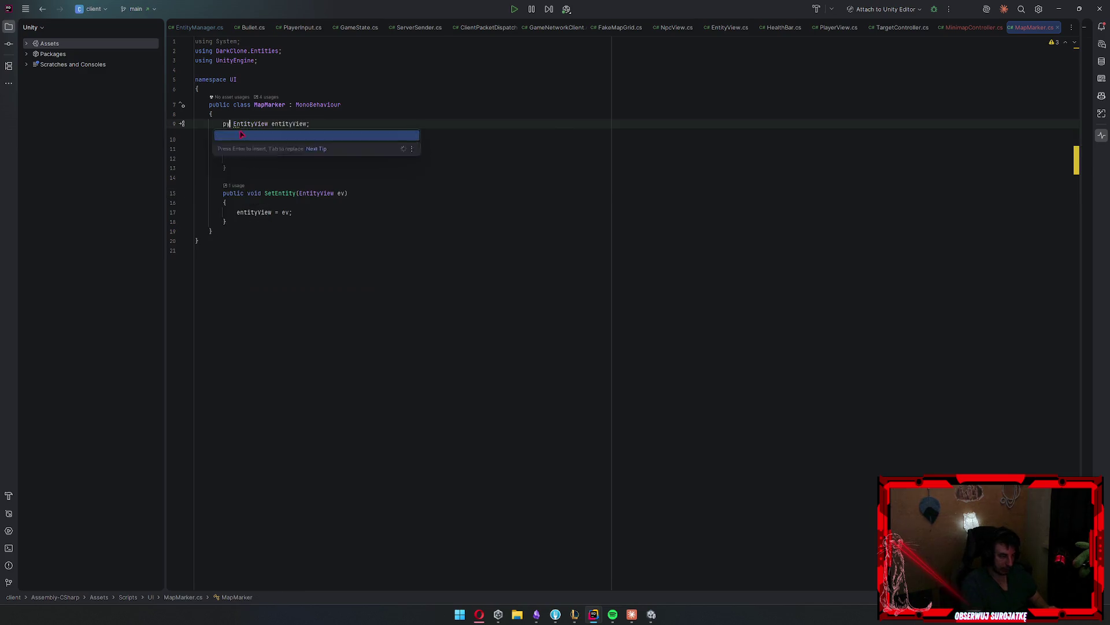
pyautogui.write('pub')
pyautogui.press('Return')
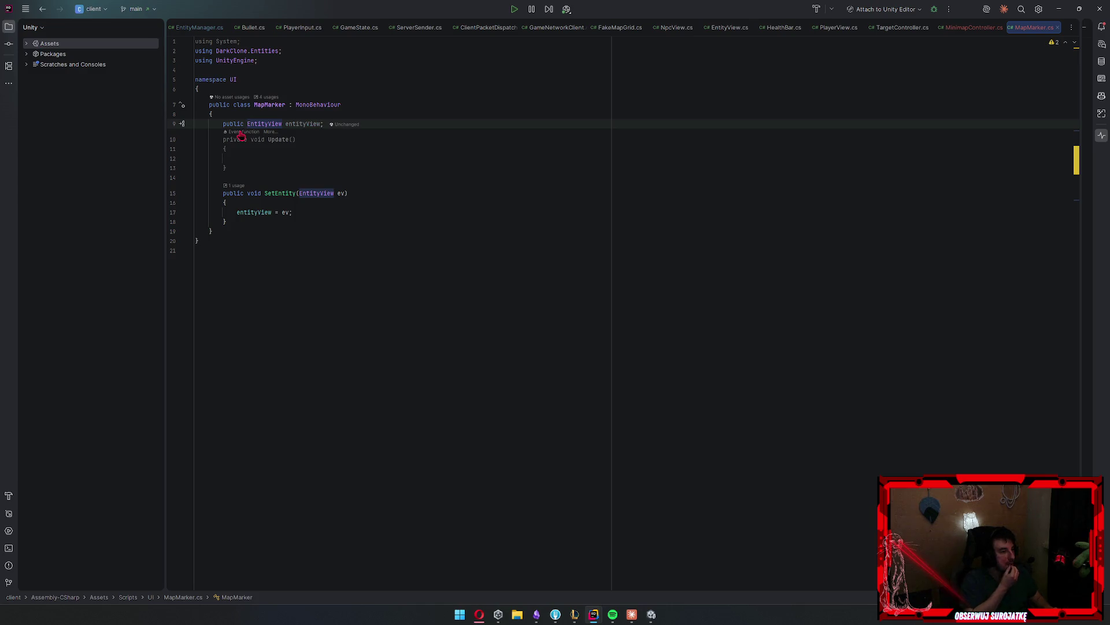
pyautogui.press('Down')
pyautogui.press('Up')
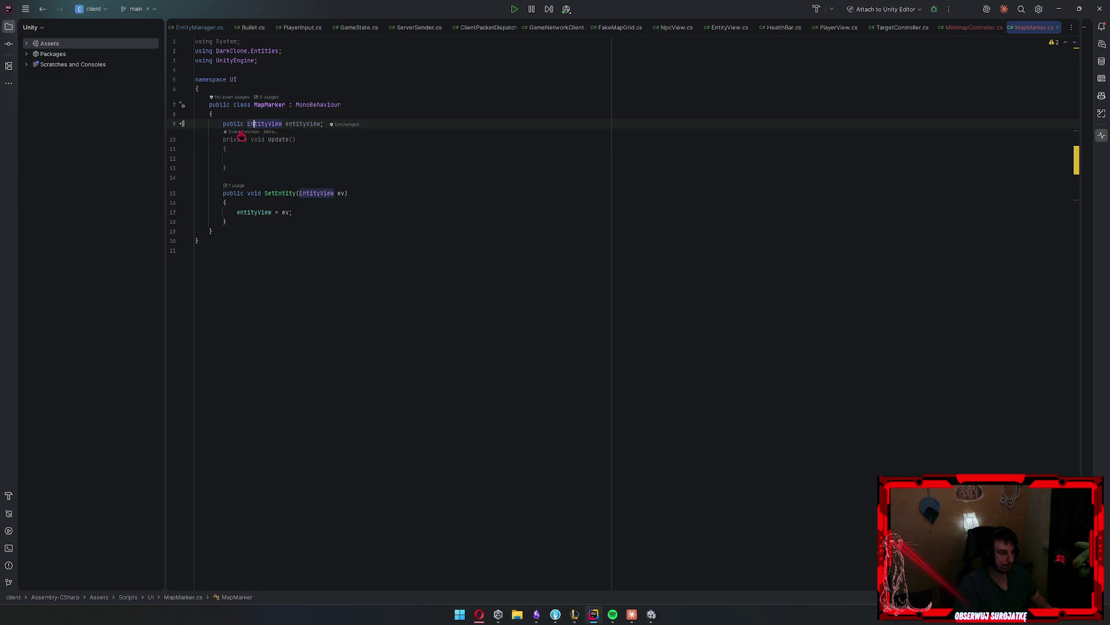
pyautogui.press('Delete')
pyautogui.write('E')
pyautogui.press('Right')
pyautogui.press('Right')
pyautogui.write('{ get; pri')
pyautogui.press('Return')
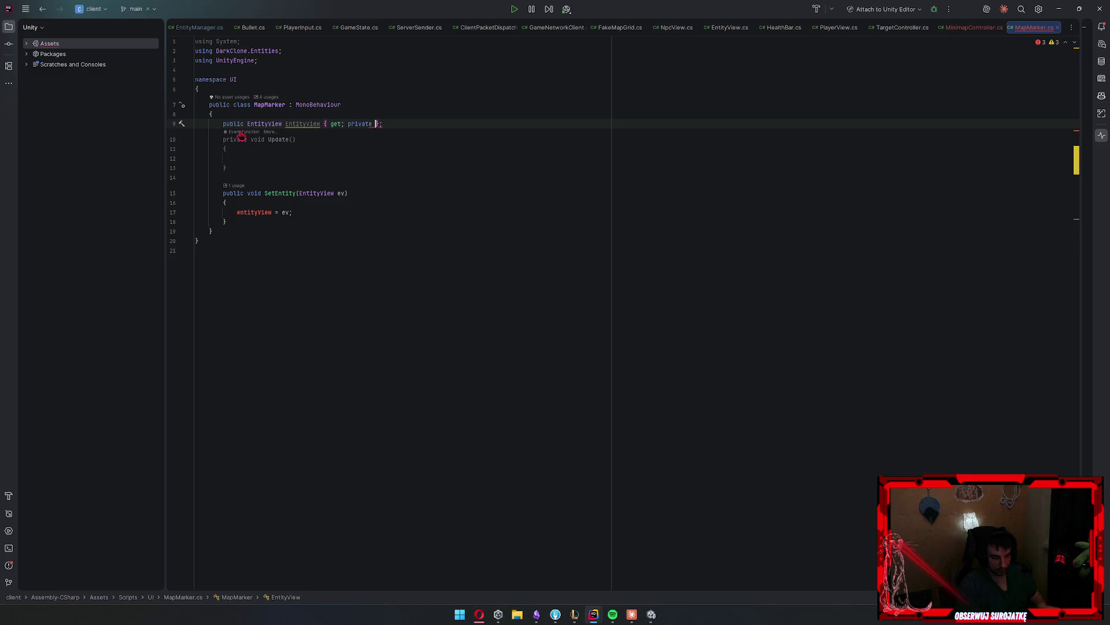
pyautogui.hotkey('ctrl', 'z')
pyautogui.hotkey('ctrl', 'z')
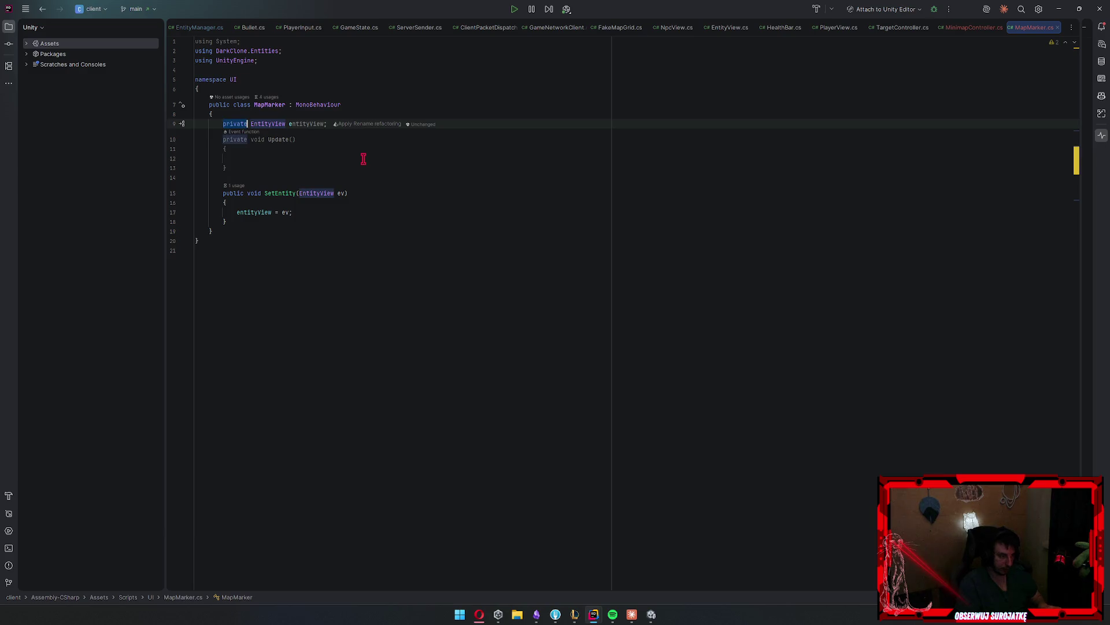
# Rewrite the field as public EntityView EntityView { get; private set; }
pyautogui.click(962, 29)
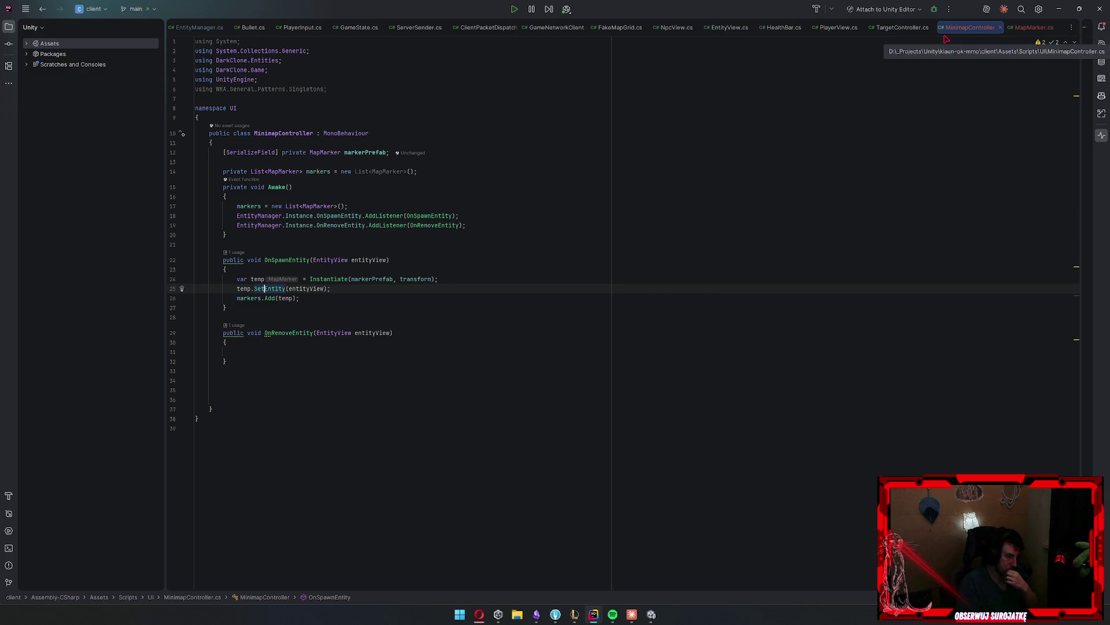
pyautogui.click(1034, 27)
pyautogui.click(703, 123)
pyautogui.press('Home')
pyautogui.write('public')
pyautogui.hotkey('ctrl', 'Right')
pyautogui.hotkey('ctrl', 'Right')
pyautogui.hotkey('ctrl', 'shift', 'Right')
pyautogui.write('EntityView { get')
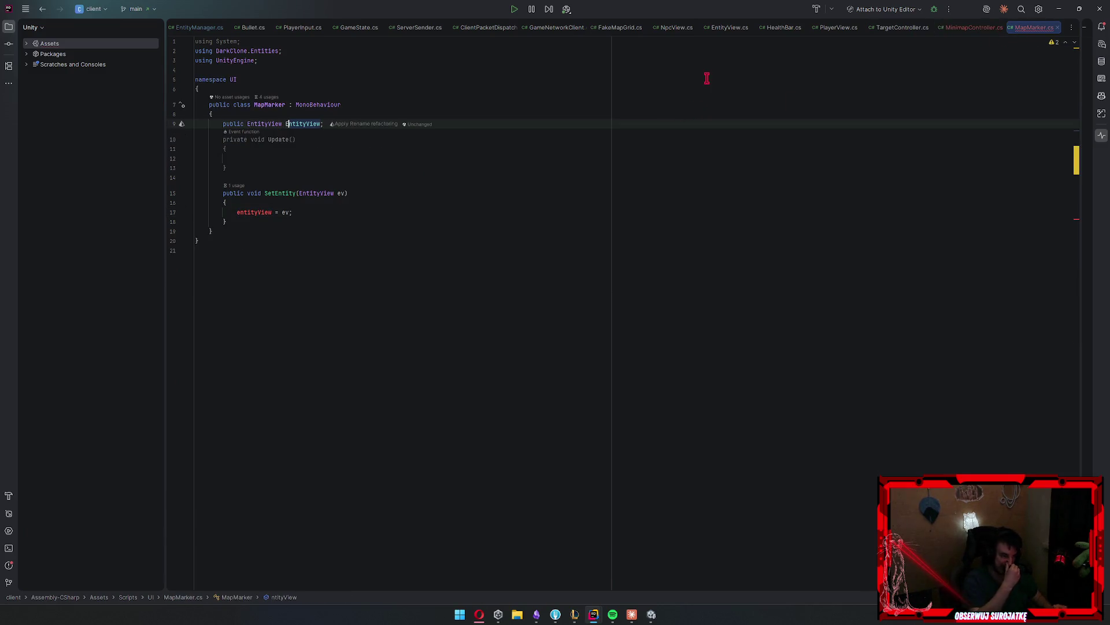
pyautogui.write('; private')
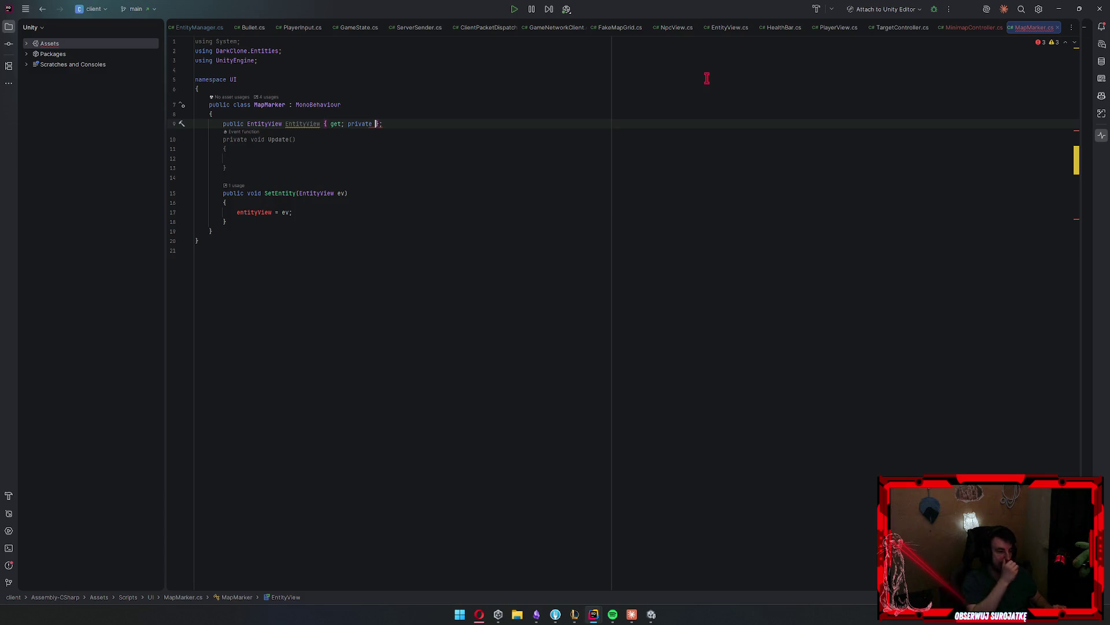
pyautogui.press('Left')
pyautogui.write('set;')
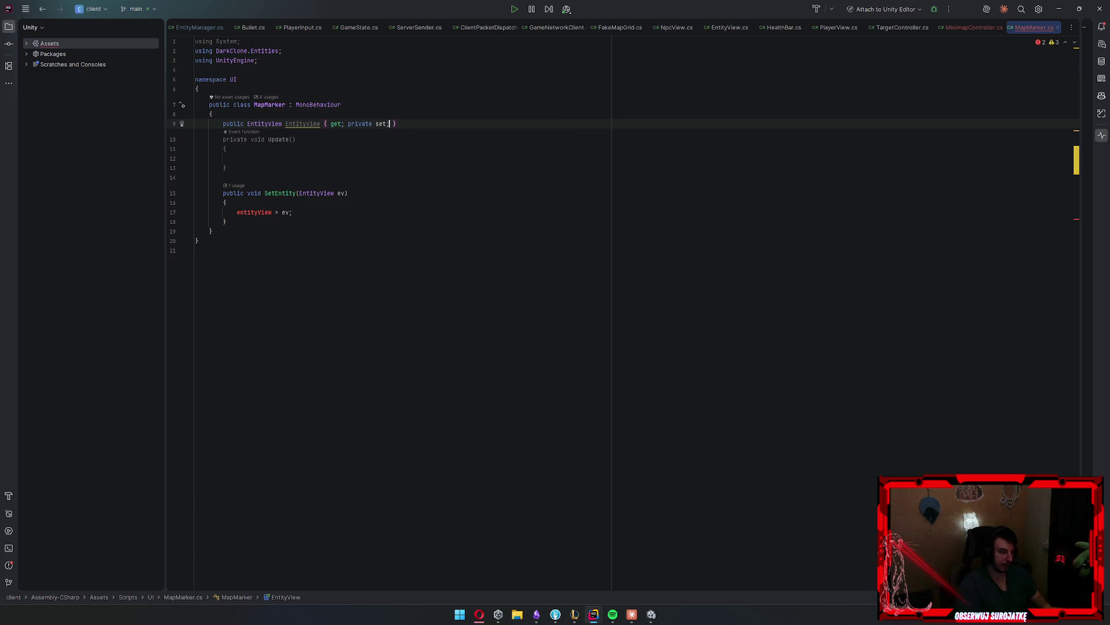
pyautogui.press('Down')
pyautogui.press('Down')
pyautogui.press('Down')
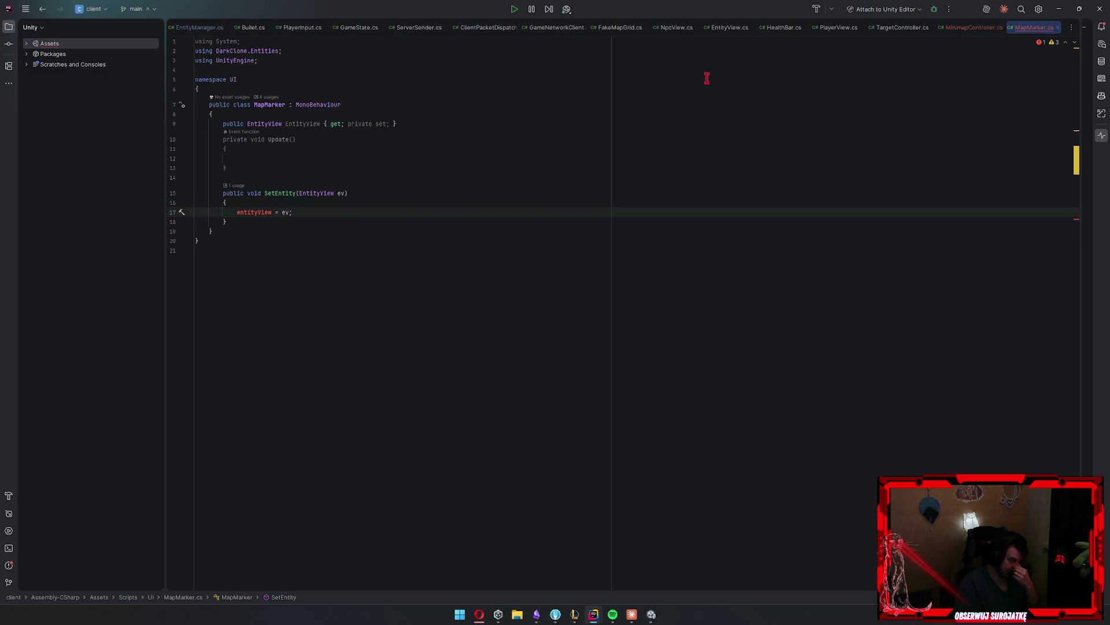
# Make SetEntity assign EntityView = ev;
pyautogui.hotkey('shift', 'Left')
pyautogui.hotkey('shift', 'Left')
pyautogui.hotkey('shift', 'Left')
pyautogui.hotkey('shift', 'Home')
pyautogui.write('EntityView =')
pyautogui.press('Escape')
pyautogui.write('ev;')
# Add if (EntityView == null) return; at the top of Update
pyautogui.press('Up')
pyautogui.press('Up')
pyautogui.press('Up')
pyautogui.write('if(')
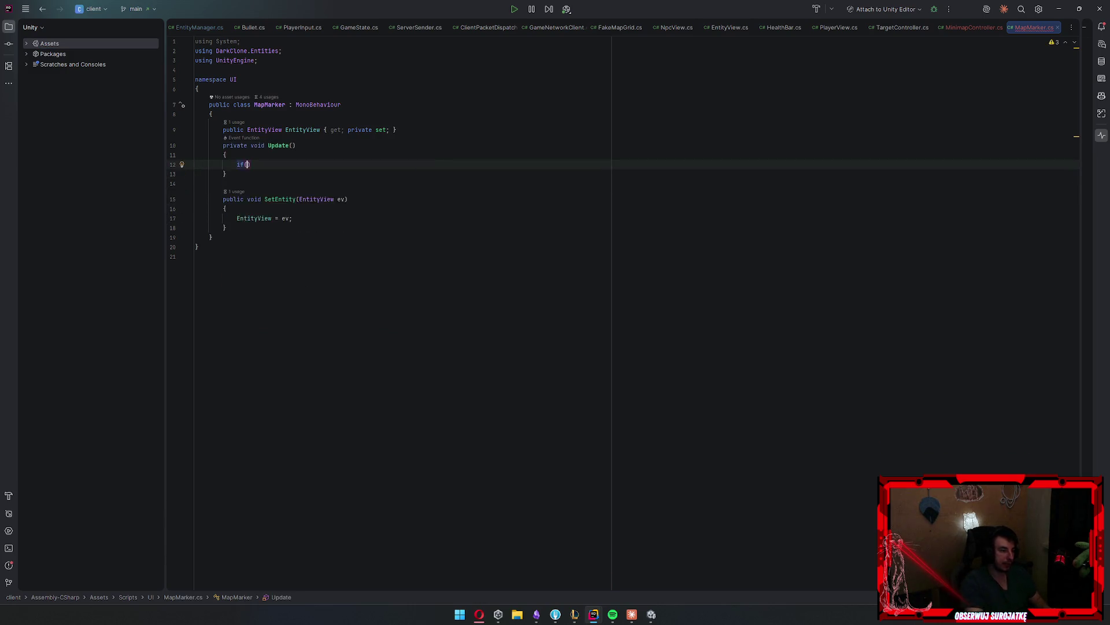
pyautogui.press('Tab')
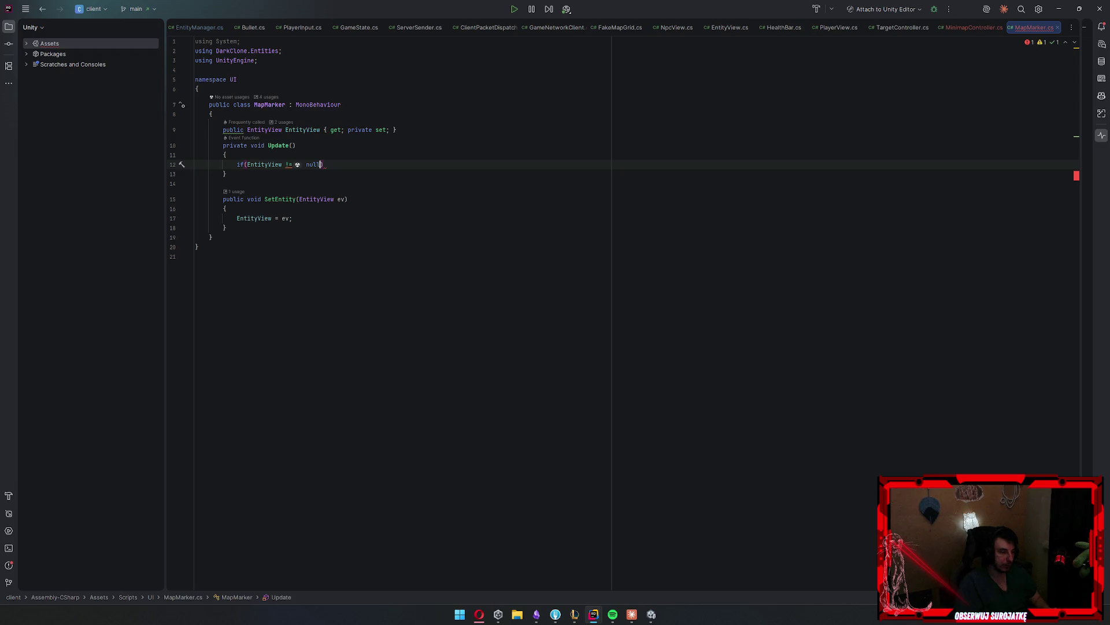
pyautogui.press('Return')
pyautogui.press('Tab')
pyautogui.click(289, 164)
pyautogui.write('=')
pyautogui.press('Down')
pyautogui.press('End')
pyautogui.press('Return')
pyautogui.press('Return')
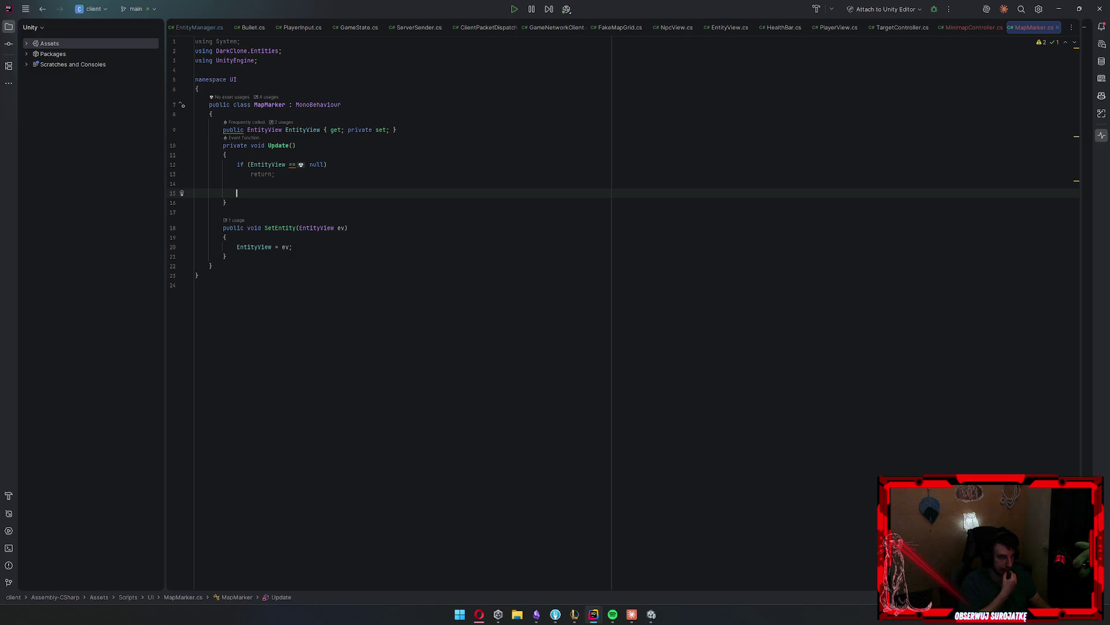
# Wrap the return in braces with Destroy(gameObject); before it
pyautogui.press('Up')
pyautogui.press('Up')
pyautogui.press('Return')
pyautogui.write('{')
pyautogui.press('Return')
pyautogui.press('Up')
pyautogui.press('Up')
pyautogui.press('Delete')
pyautogui.press('End')
pyautogui.press('Return')
pyautogui.write('Destroy(gameObject')
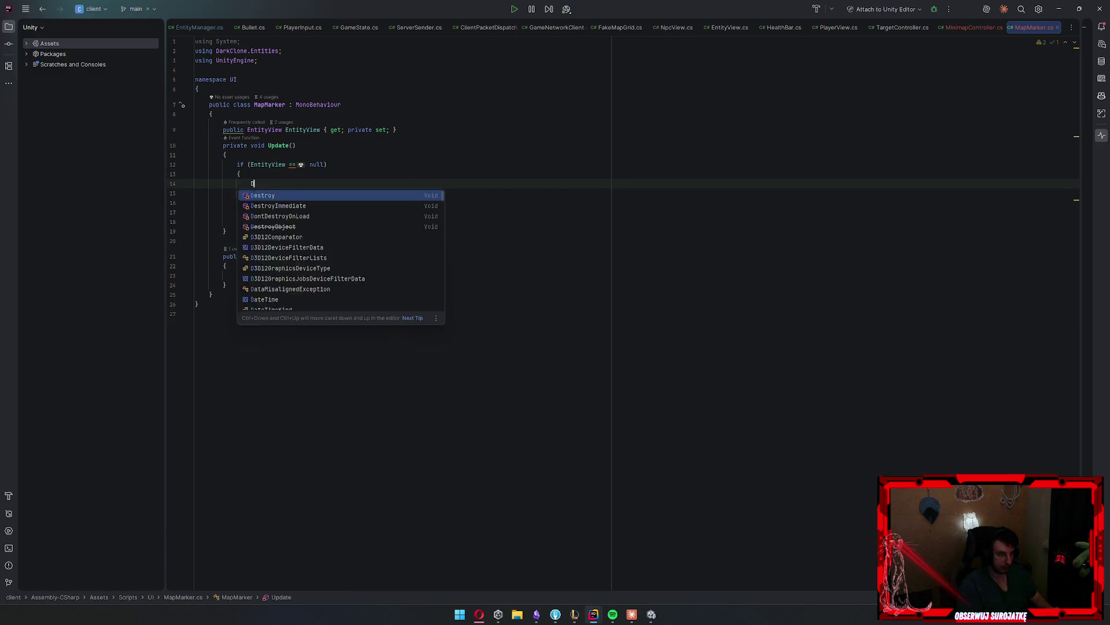
pyautogui.press('Down')
pyautogui.press('Down')
pyautogui.press('Down')
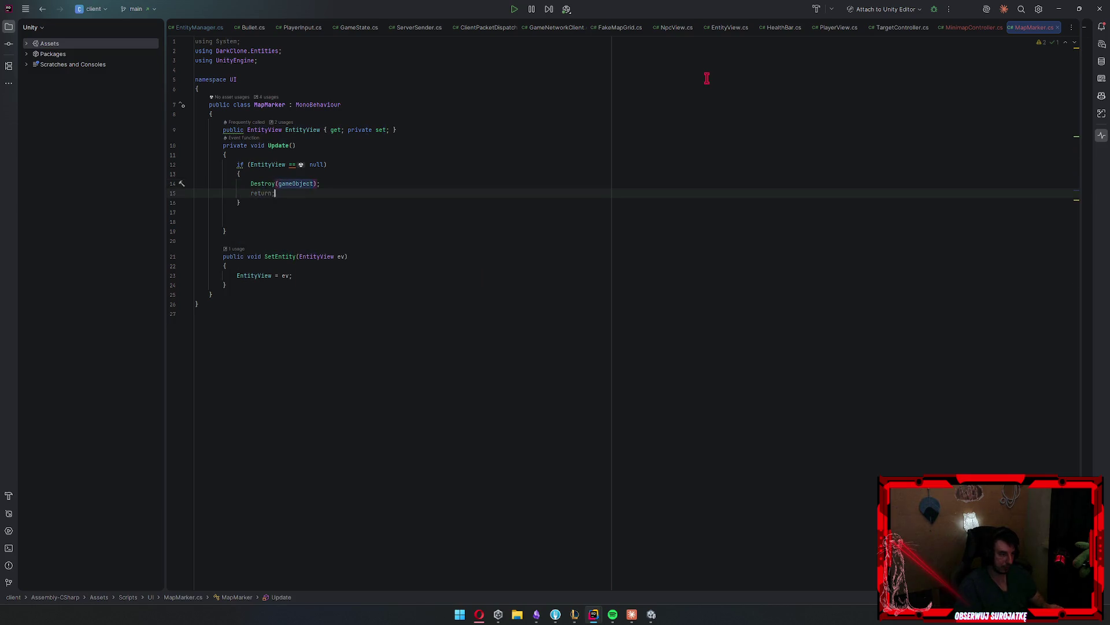
# Type GameState.MapId below the if block, importing GameState, and open MapId's declaration
pyautogui.write('Gamesta')
pyautogui.press('Return')
pyautogui.write('.ma')
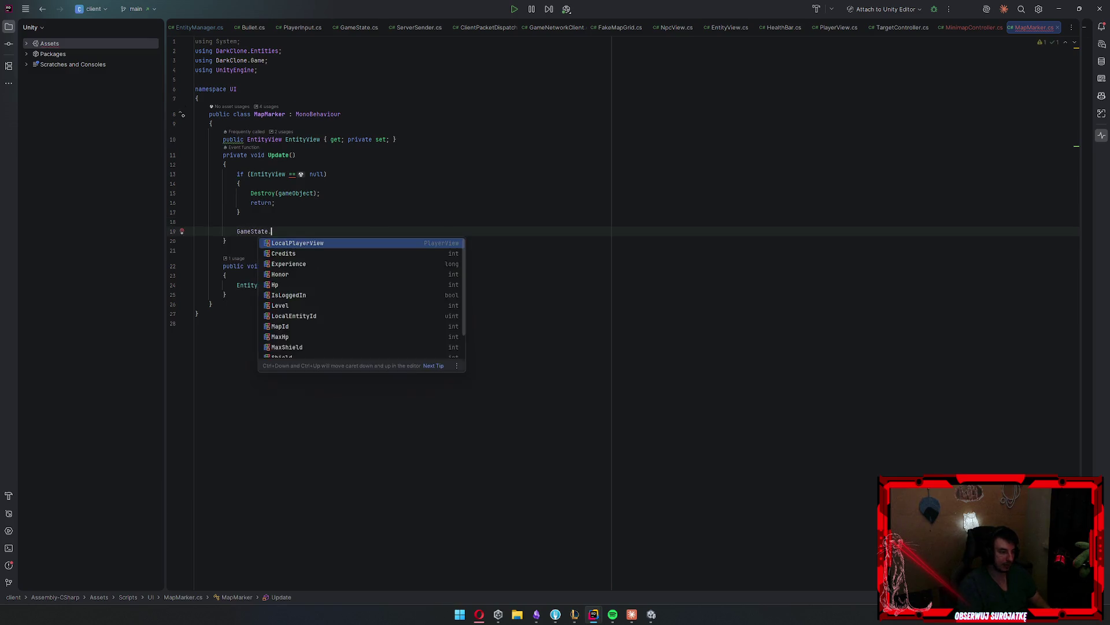
pyautogui.press('Up')
pyautogui.press('Down')
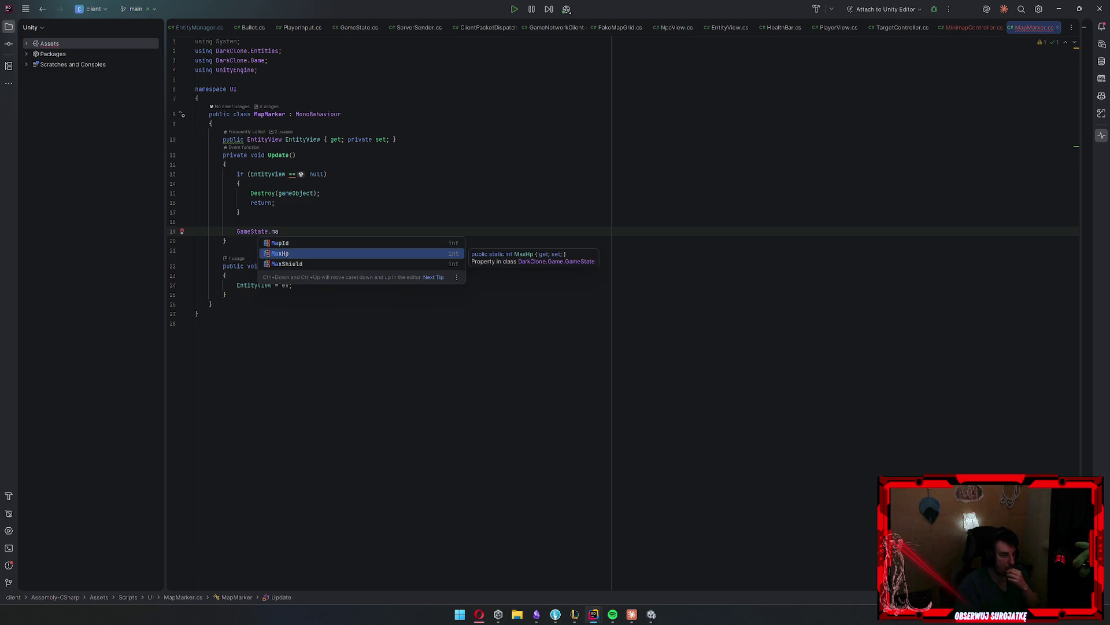
pyautogui.press('Up')
pyautogui.press('Return')
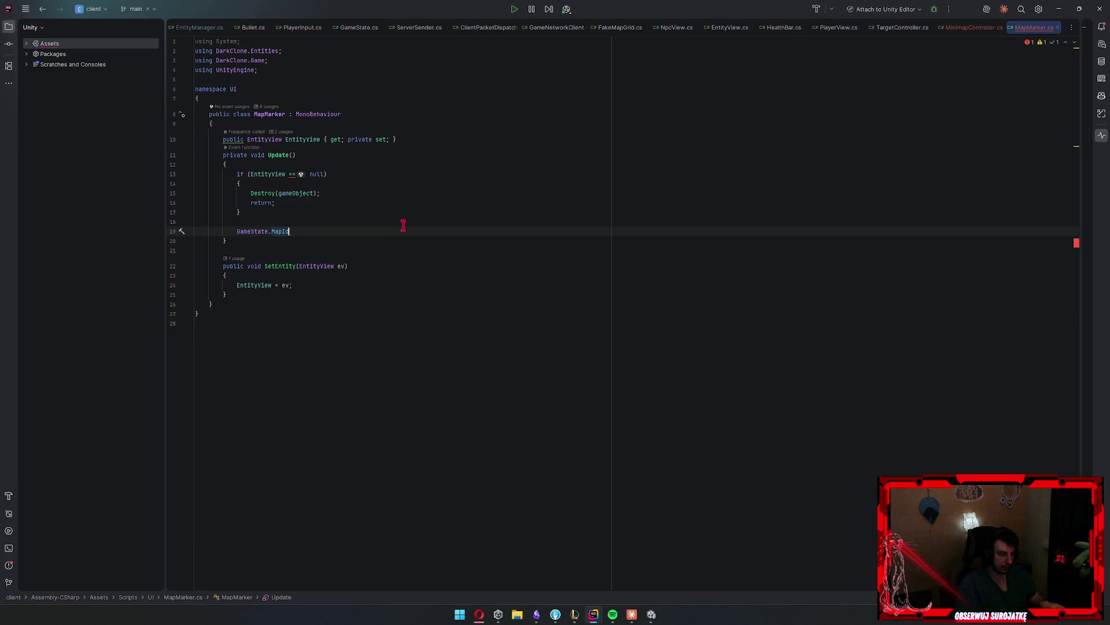
pyautogui.keyDown('ctrl'); pyautogui.click(283, 231); pyautogui.keyUp('ctrl')
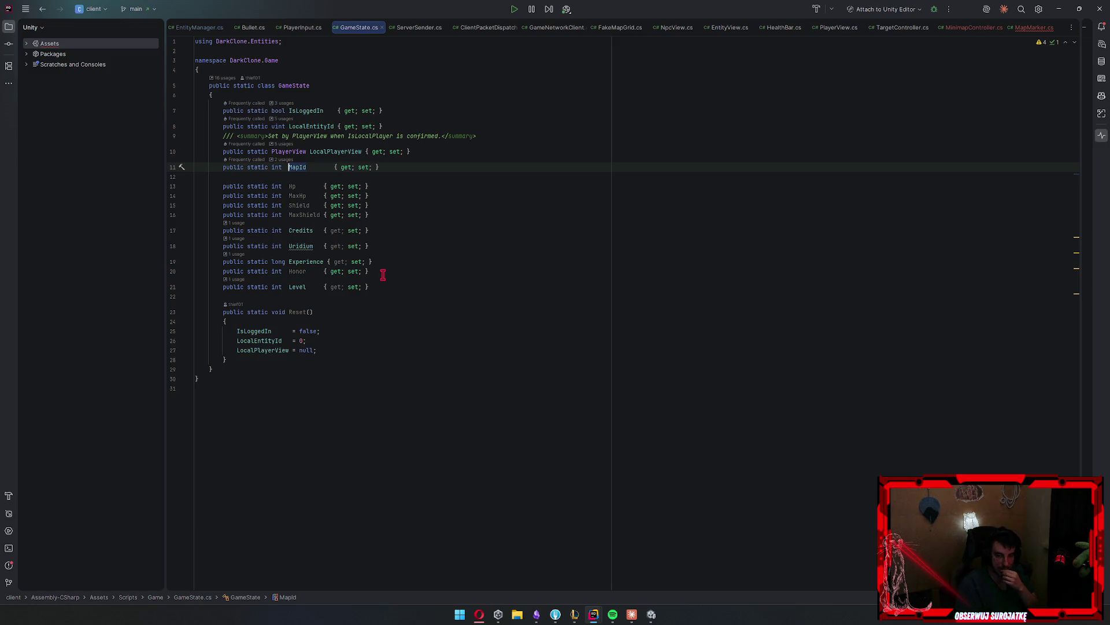
# Delete the GameState.MapId line from Update in MapMarker.cs
pyautogui.click(1034, 27)
pyautogui.moveTo(298, 234); pyautogui.dragTo(111, 238)
pyautogui.press('BackSpace')
pyautogui.press('BackSpace')
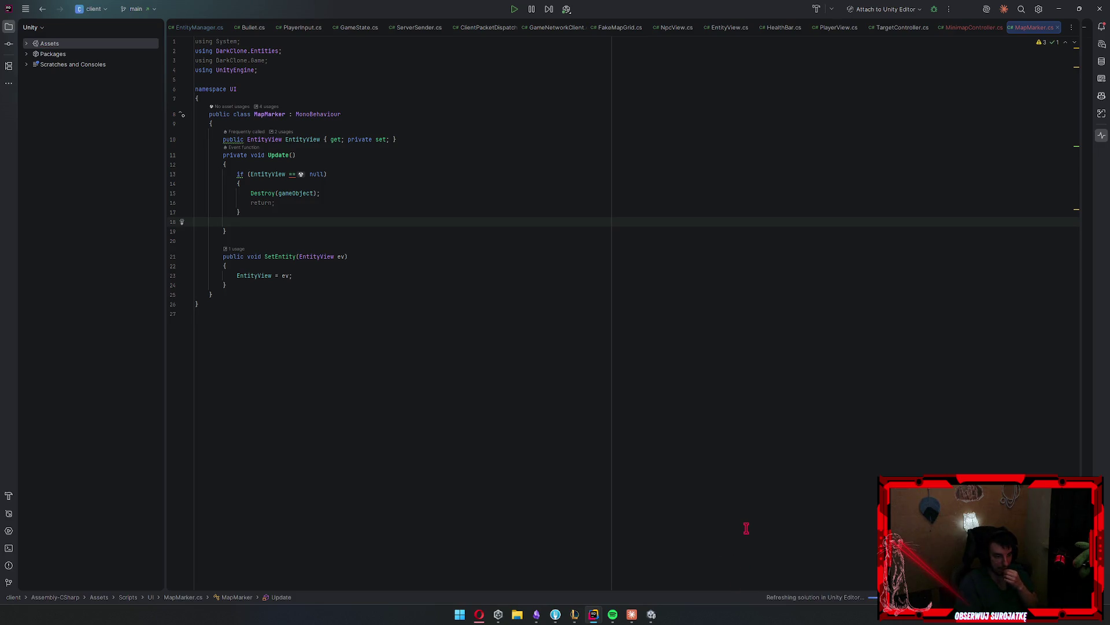
# In the server project, find 'map' in files, open GameConstants.cs, and copy MapWidth and MapHeight
pyautogui.moveTo(594, 614)
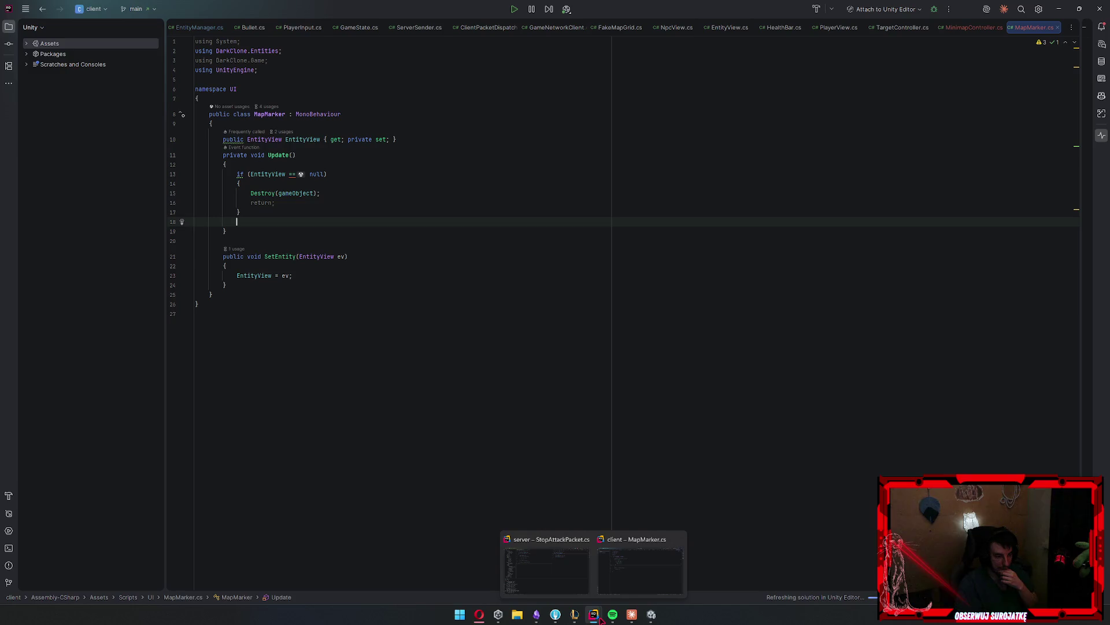
pyautogui.click(545, 579)
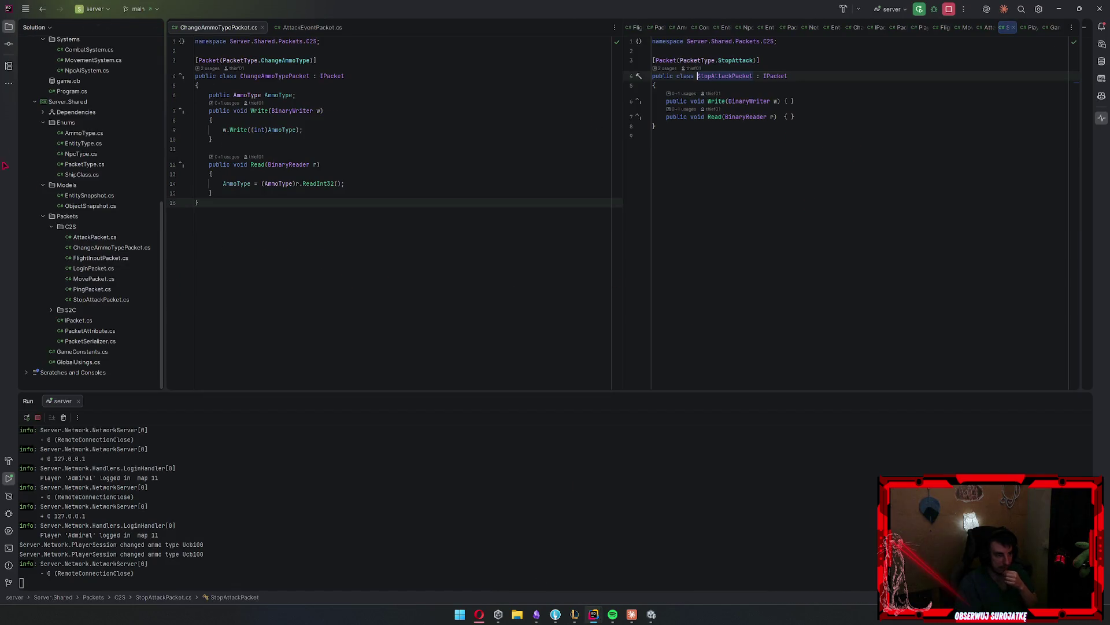
pyautogui.click(311, 27)
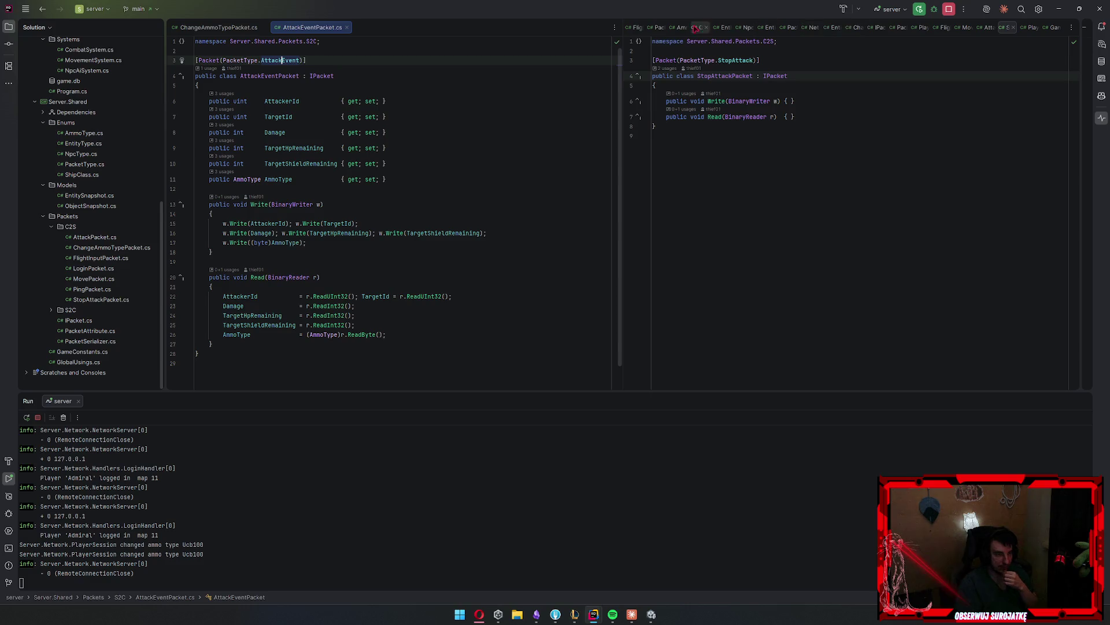
pyautogui.click(634, 27)
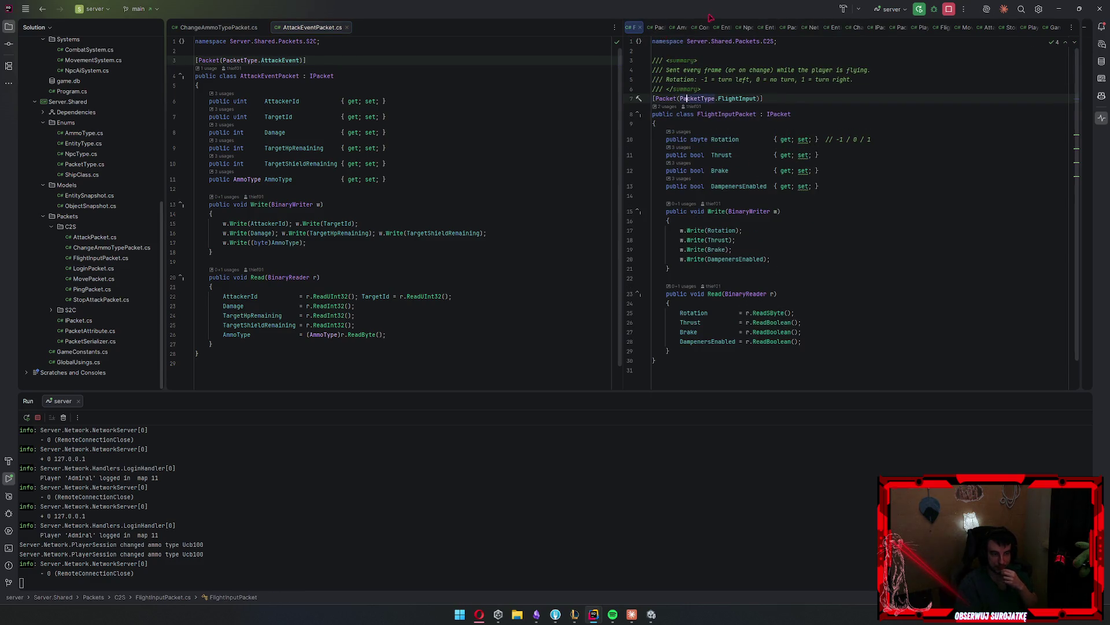
pyautogui.click(660, 27)
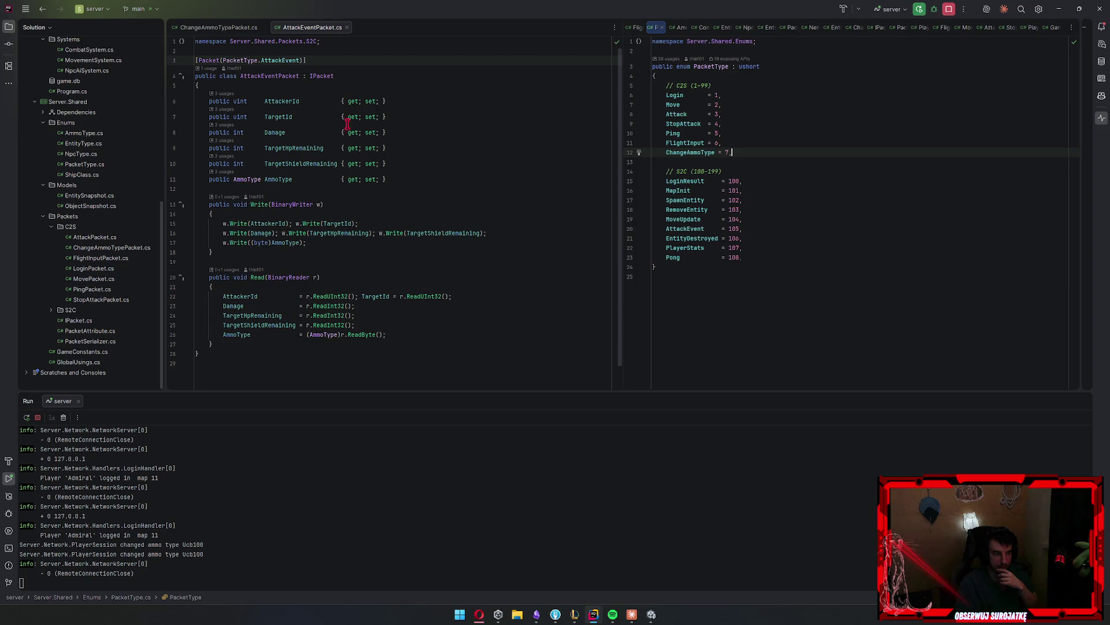
pyautogui.click(392, 179)
pyautogui.hotkey('ctrl', 'shift', 'f')
pyautogui.write('map')
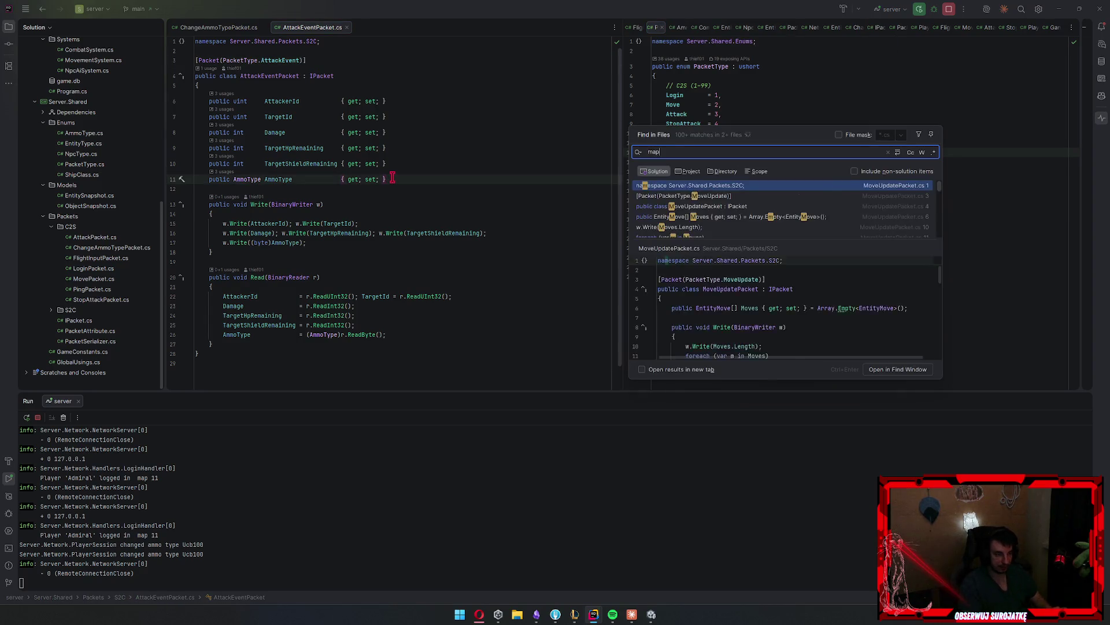
pyautogui.doubleClick(752, 199)
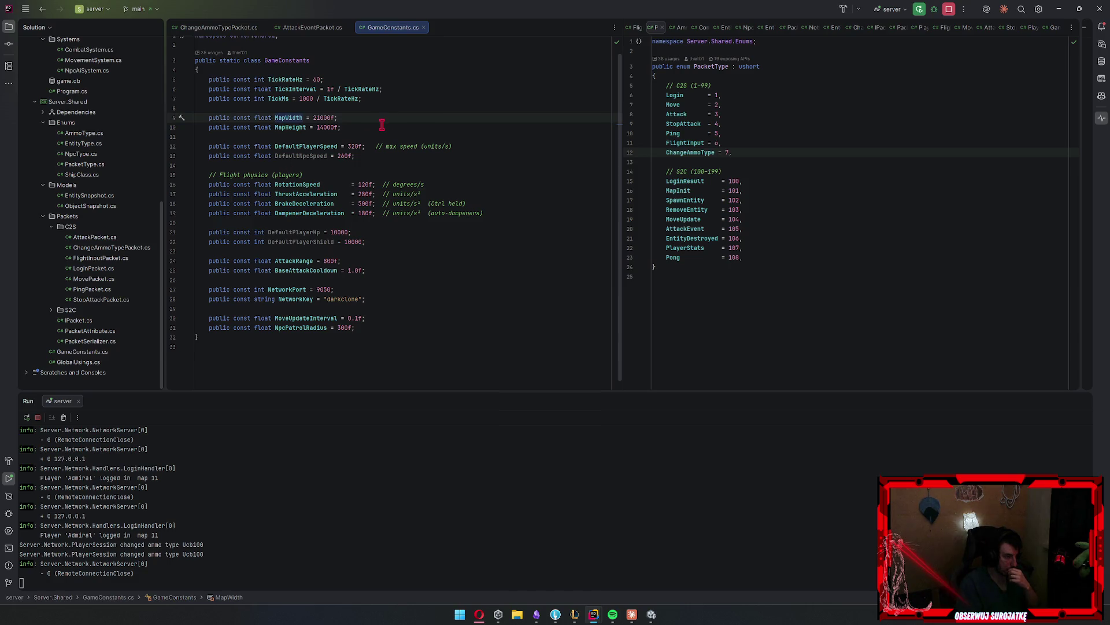
pyautogui.keyDown('shift'); pyautogui.click(346, 128); pyautogui.keyUp('shift')
pyautogui.hotkey('alt', 'Tab')
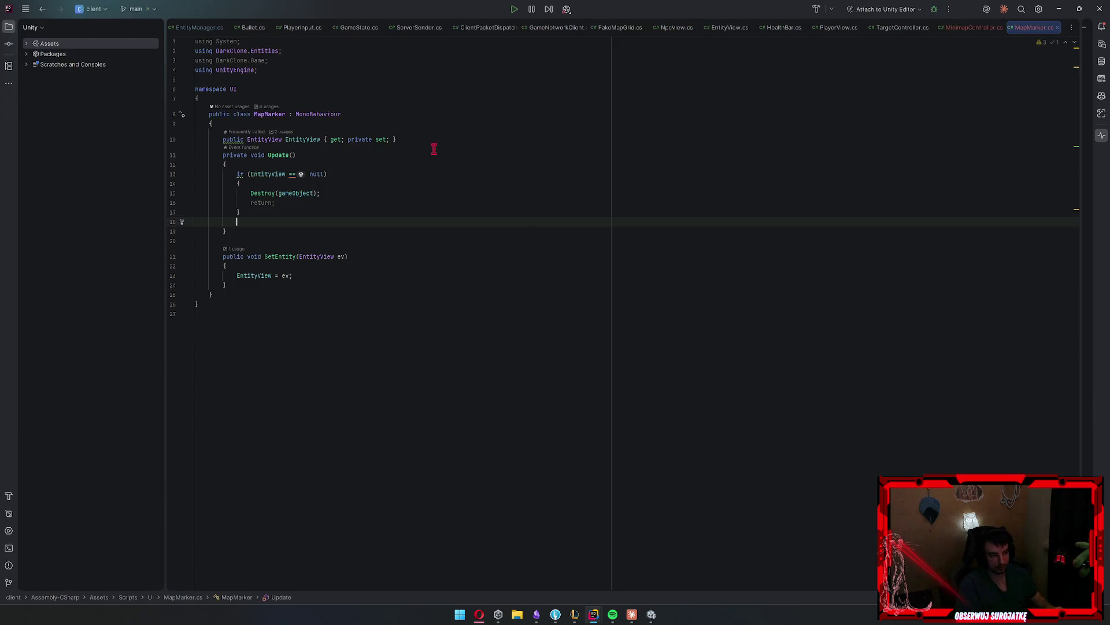
# Paste the MapWidth 21000f and MapHeight 14000f constants at the top of the MapMarker class
pyautogui.click(295, 123)
pyautogui.press('Return')
pyautogui.write('public const float MapWidth = 21000f; public const float MapHeight = 14000f;')
pyautogui.press('Return')
pyautogui.press('Return')
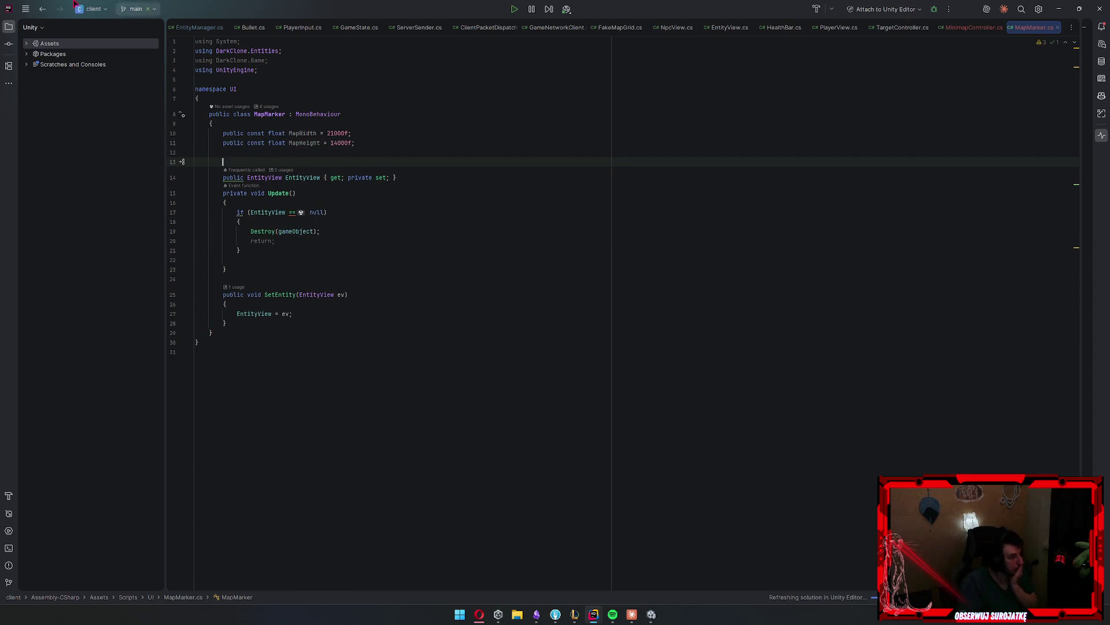
# Add a blank line inside Update, then return to the server's GameConstants.cs window
pyautogui.click(272, 259)
pyautogui.press('Return')
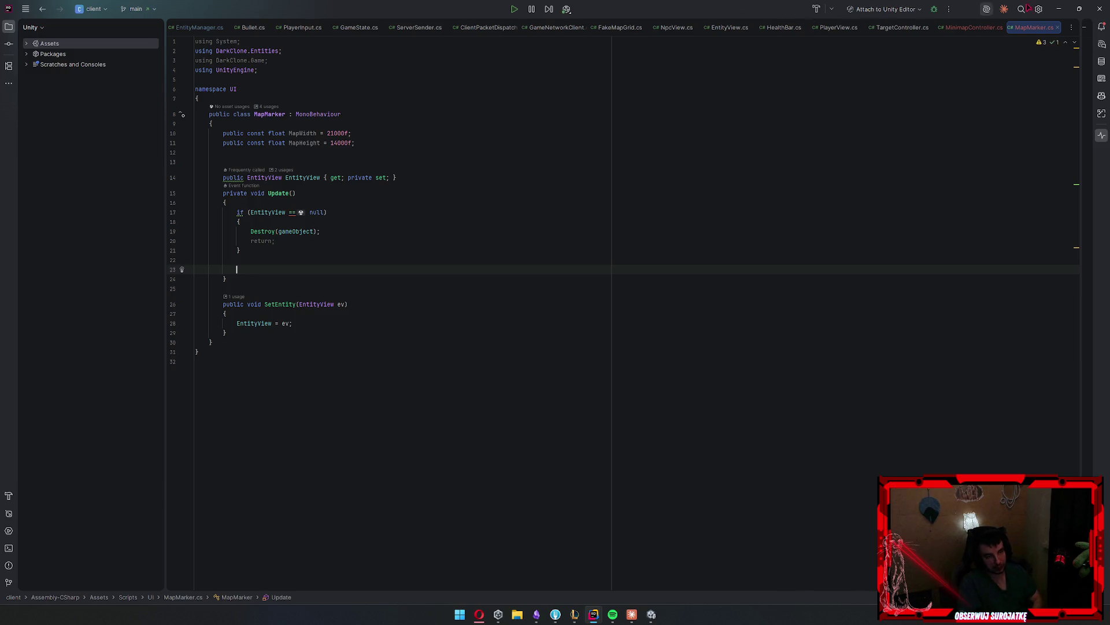
pyautogui.click(1059, 9)
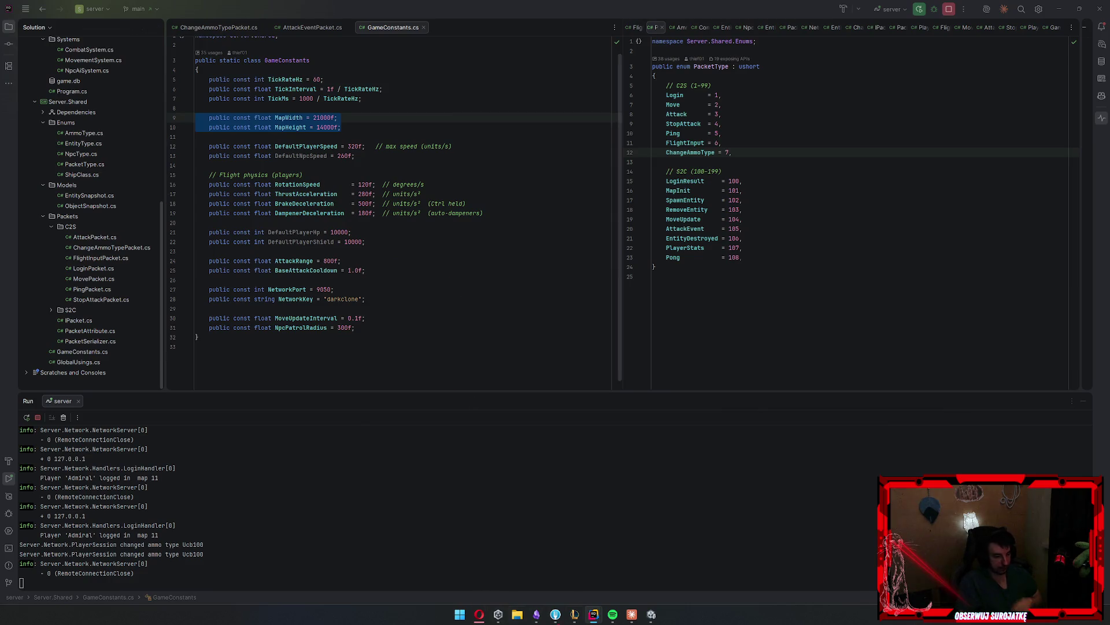
# Switch from Rider to the Unity Editor and let it recompile the updated MapMarker script
pyautogui.click(651, 614)
pyautogui.moveTo(632, 614)
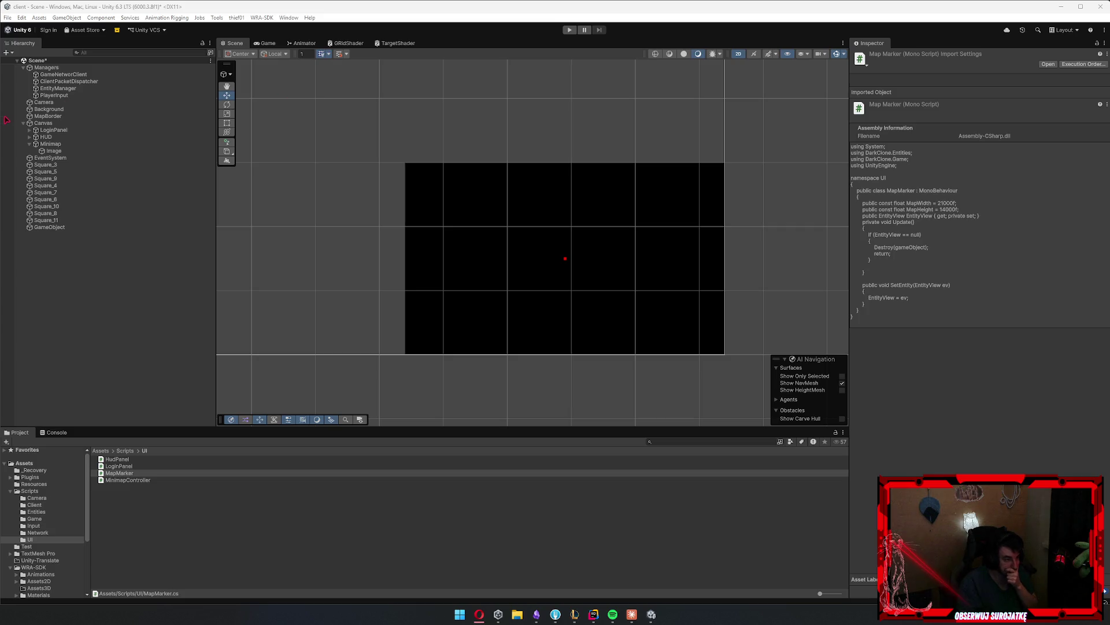
# Attach the Map Marker script to the Image under Minimap
pyautogui.click(51, 144)
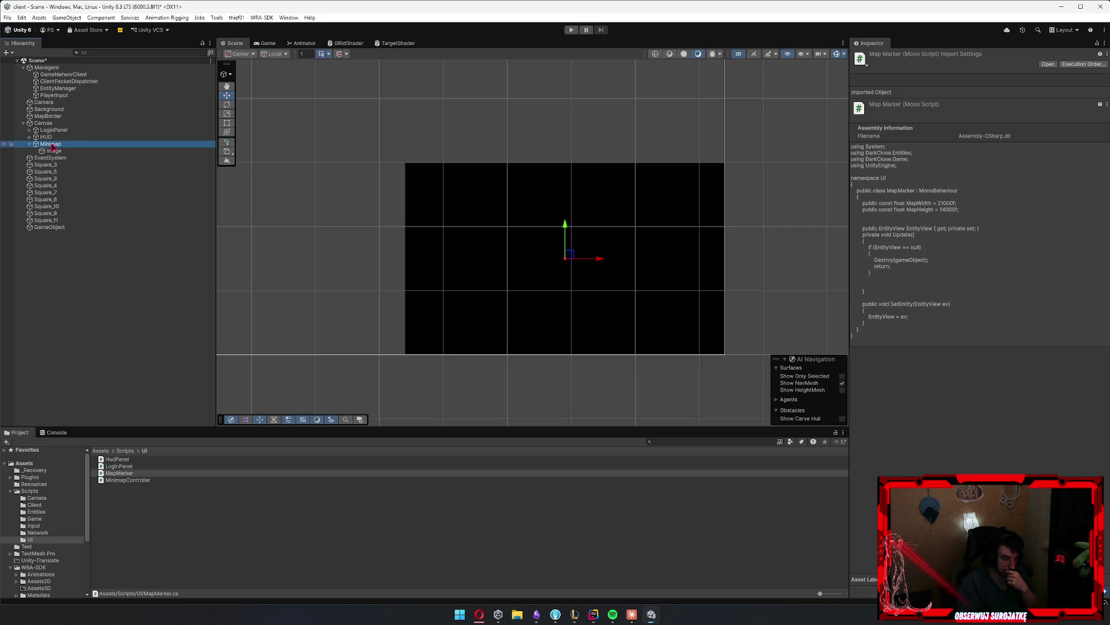
pyautogui.click(79, 151)
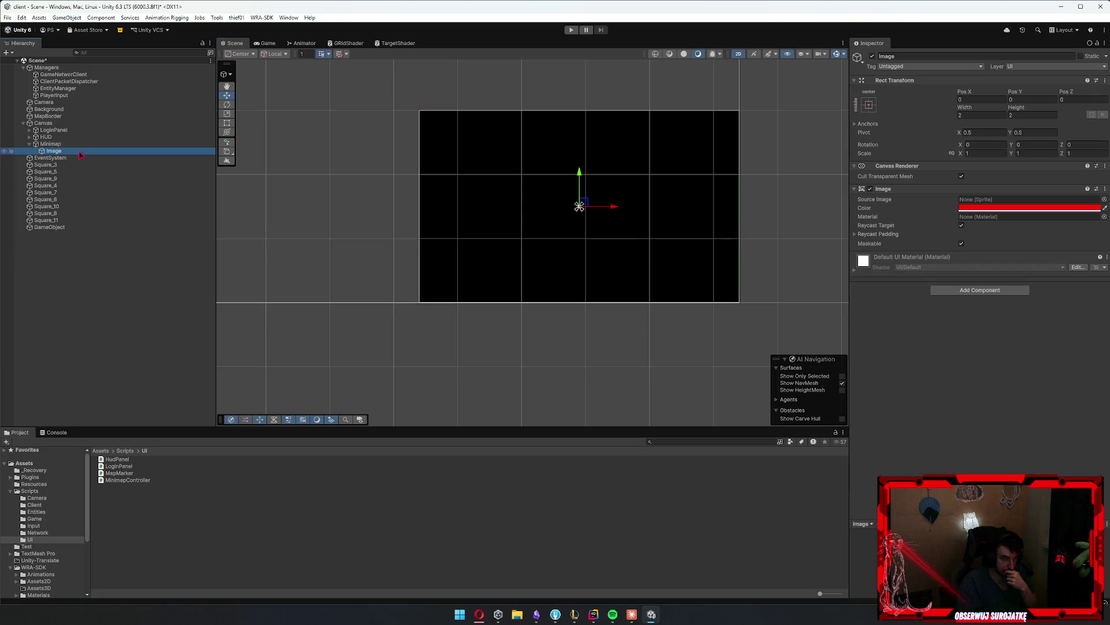
pyautogui.click(982, 290)
pyautogui.write('mapma')
pyautogui.press('Return')
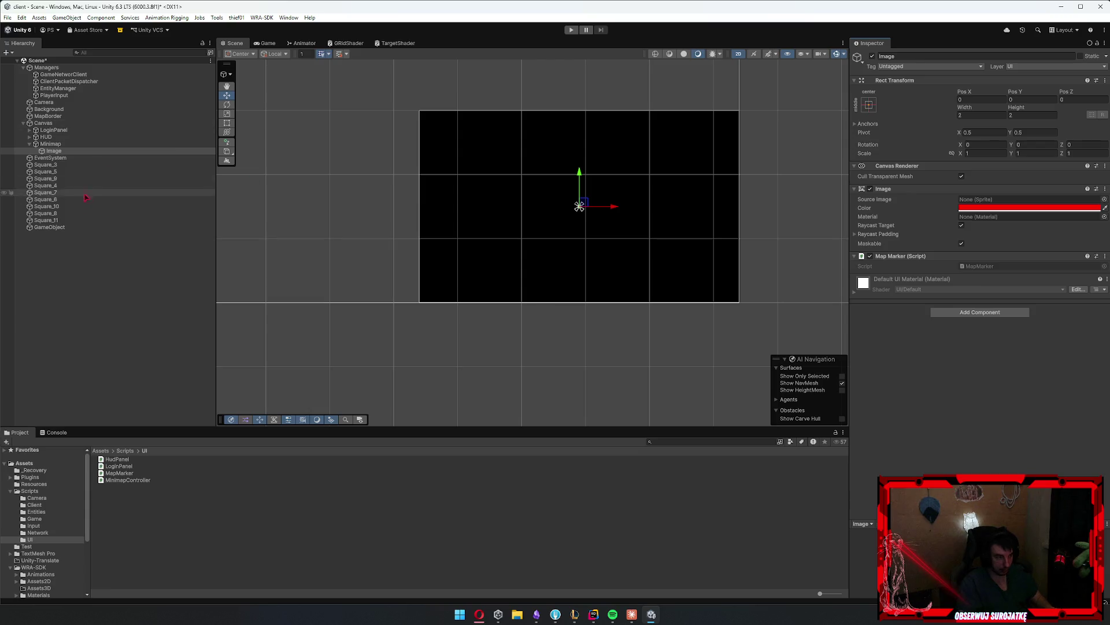
# Rename the Image object under Minimap to MapMarker
pyautogui.click(51, 144)
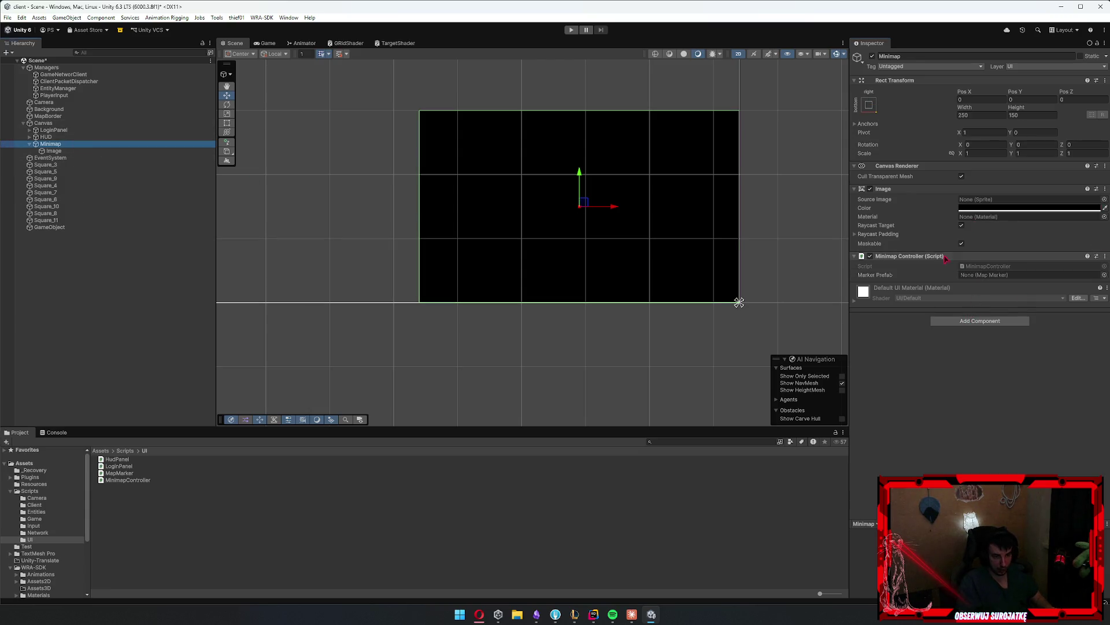
pyautogui.click(61, 152)
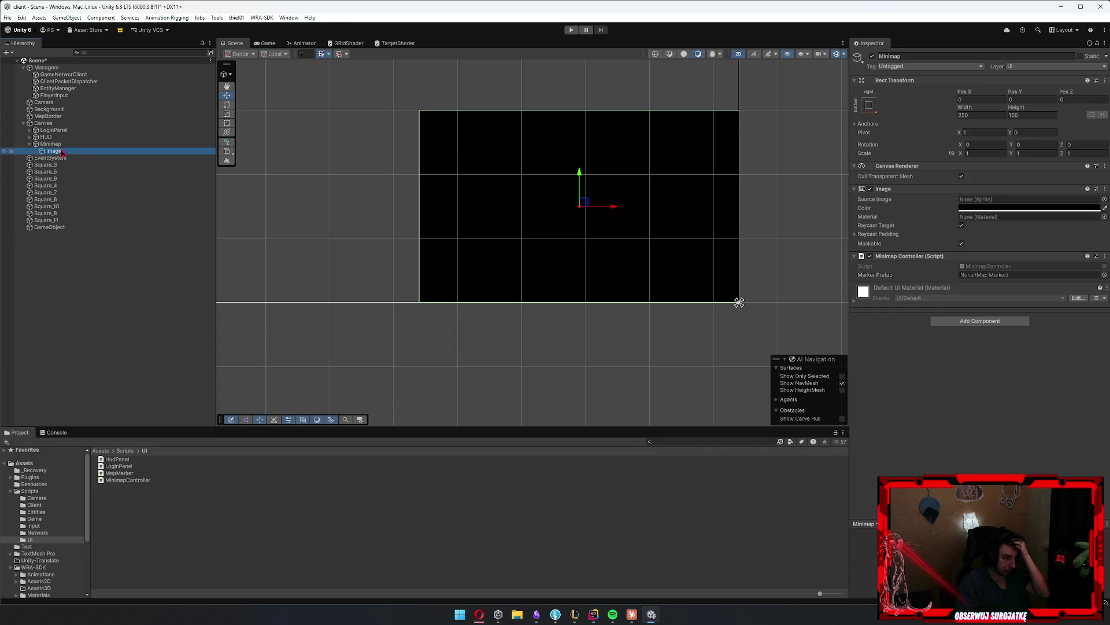
pyautogui.press('F2')
pyautogui.write('MapMarke')
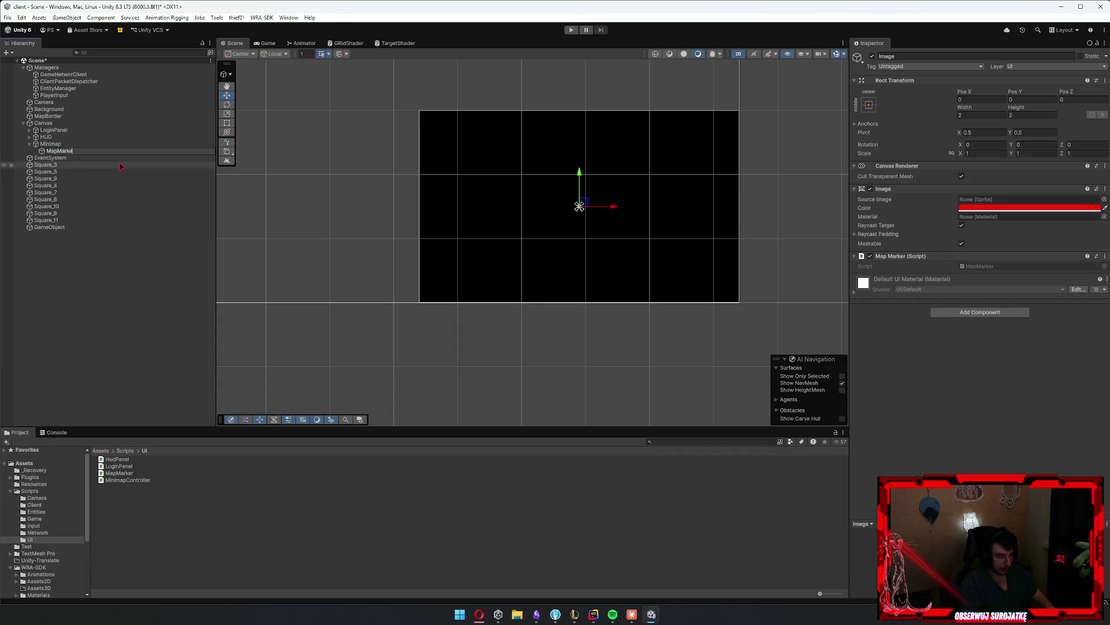
pyautogui.write('r')
pyautogui.press('Return')
# Save MapMarker as a prefab in Resources and delete the scene instance
pyautogui.moveTo(106, 482)
pyautogui.mouseDown()
pyautogui.moveTo(74, 498)
pyautogui.moveTo(34, 484)
pyautogui.mouseUp()
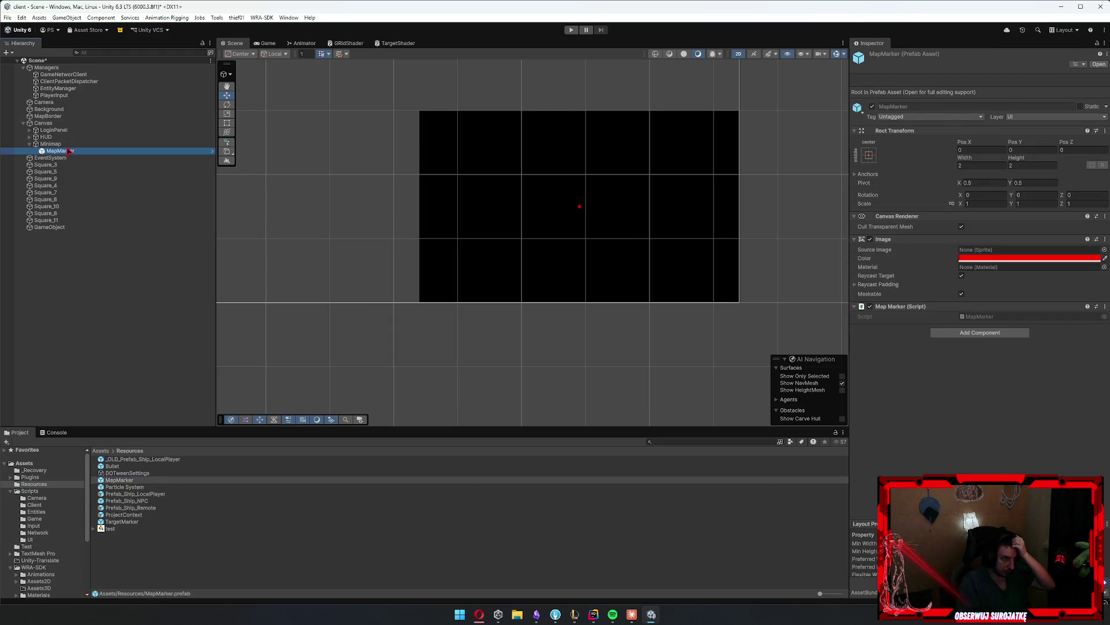
pyautogui.click(1011, 91)
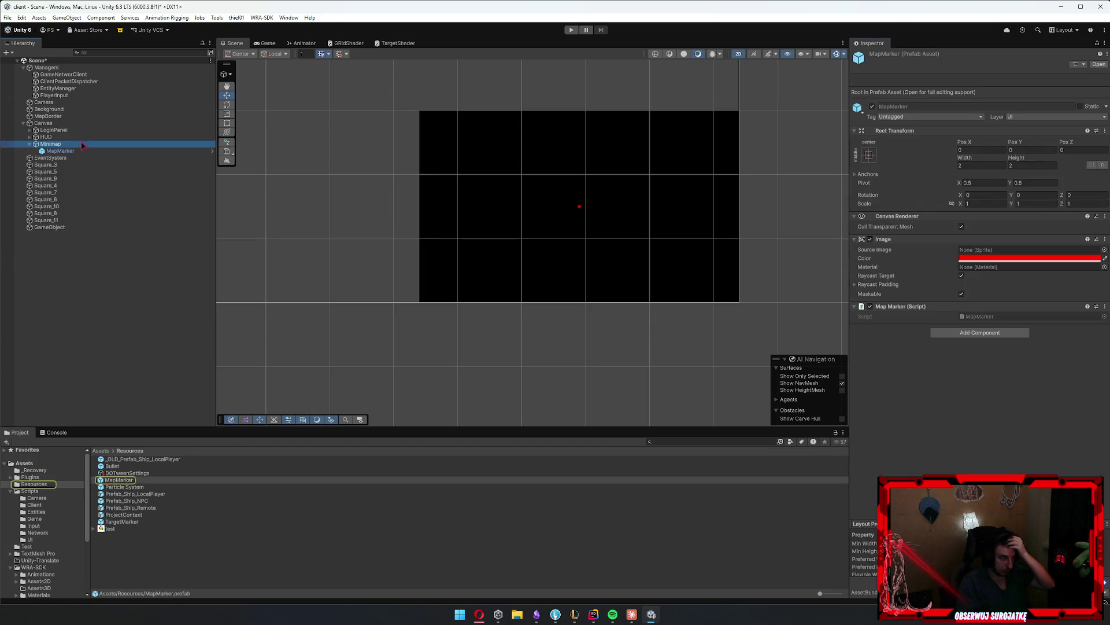
pyautogui.click(63, 150)
pyautogui.press('Delete')
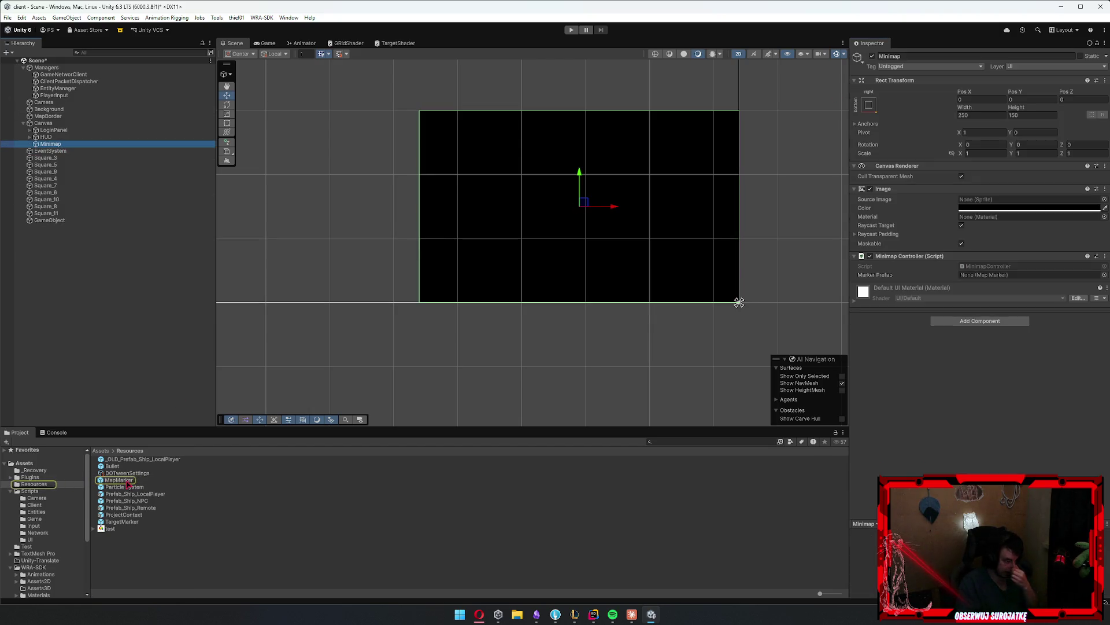
# Assign the MapMarker prefab to Minimap's Marker Prefab, save the scene, and return to MapMarker.cs
pyautogui.moveTo(1029, 199); pyautogui.dragTo(983, 276)
pyautogui.click(985, 275)
pyautogui.hotkey('ctrl', 's')
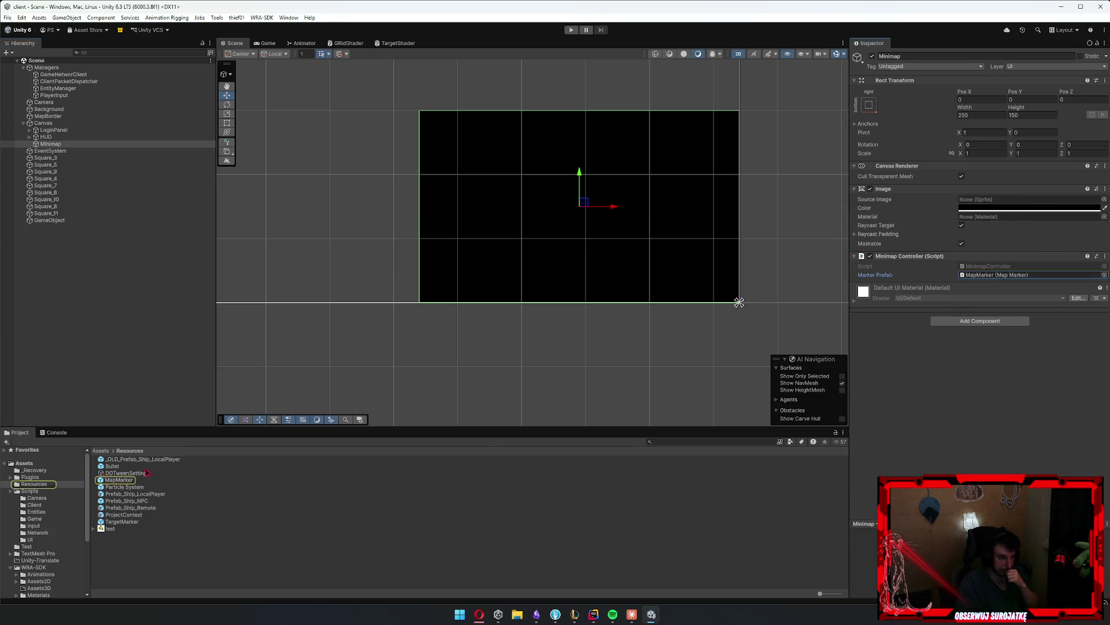
pyautogui.doubleClick(122, 480)
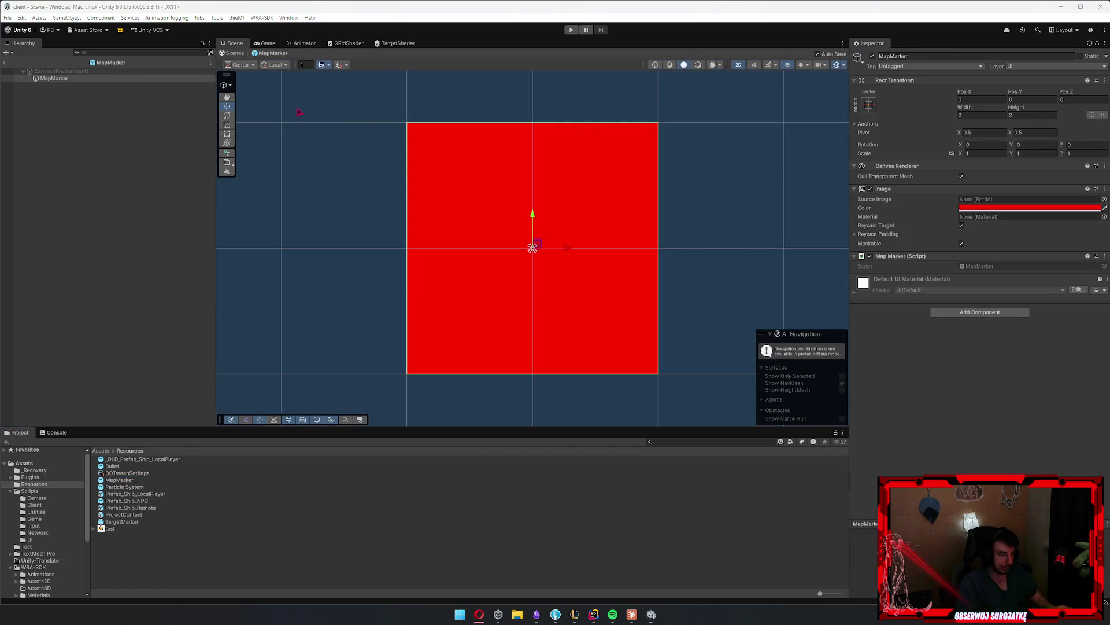
pyautogui.click(4, 65)
pyautogui.click(76, 143)
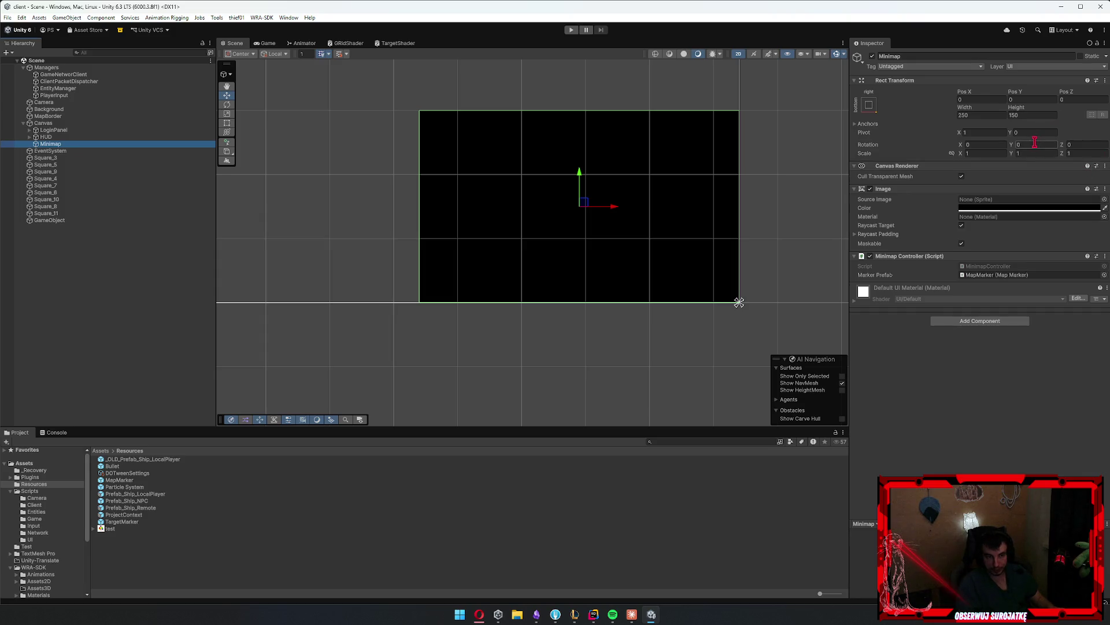
pyautogui.moveTo(593, 614)
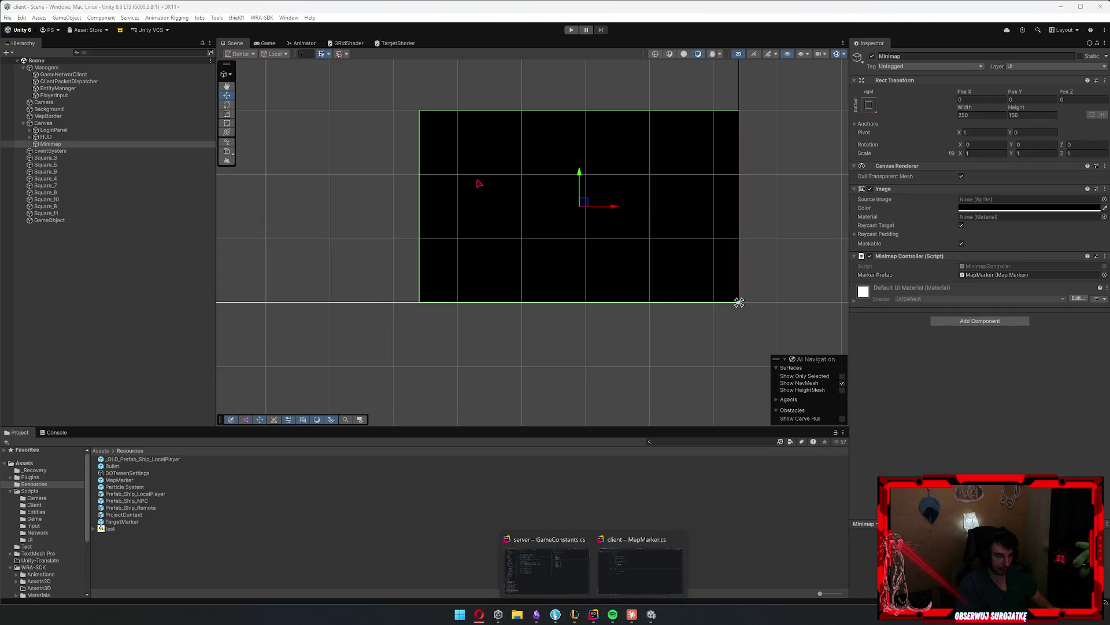
pyautogui.click(640, 570)
# Add UI map size constants: width 250 and height 150
pyautogui.click(434, 144)
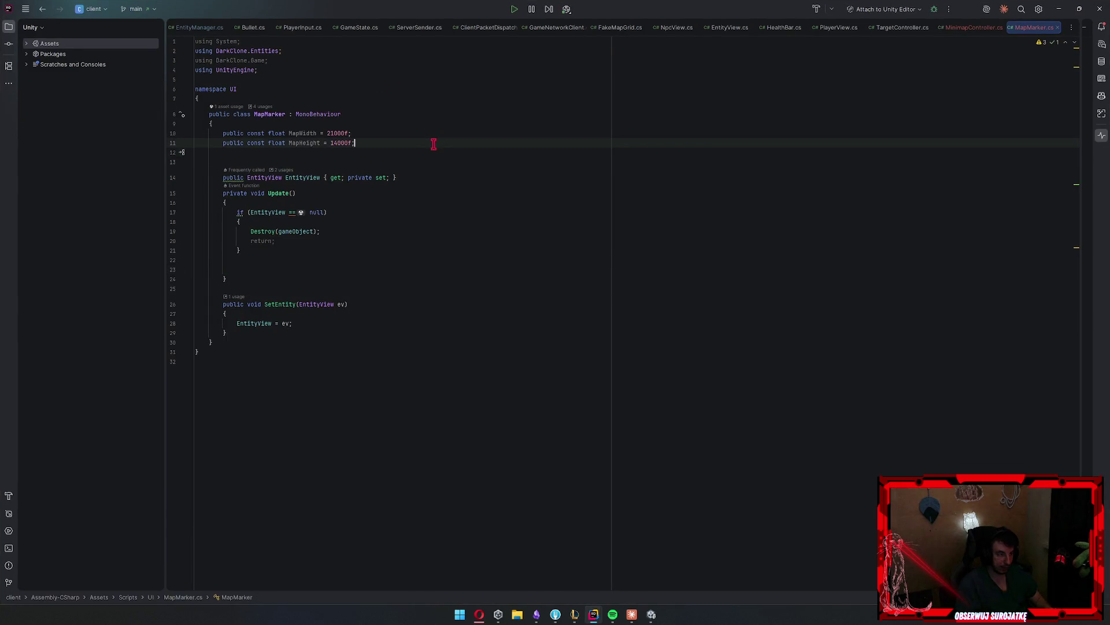
pyautogui.press('Return')
pyautogui.press('Return')
pyautogui.write('public const float UiMa')
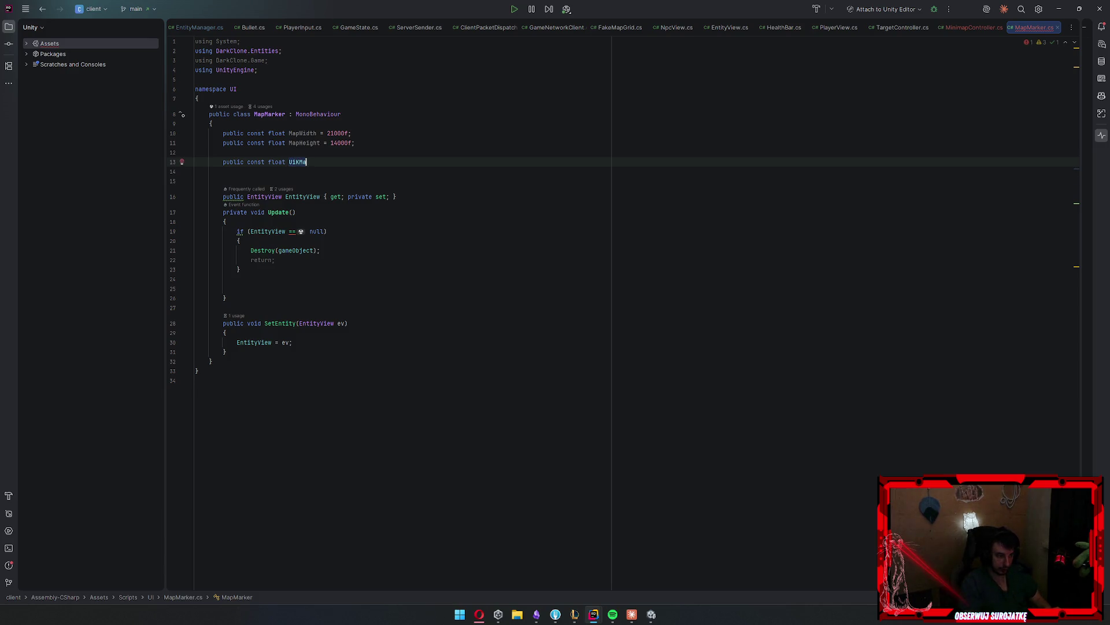
pyautogui.press('BackSpace')
pyautogui.write('Width = 250;')
pyautogui.hotkey('ctrl', 'd')
pyautogui.click(289, 171)
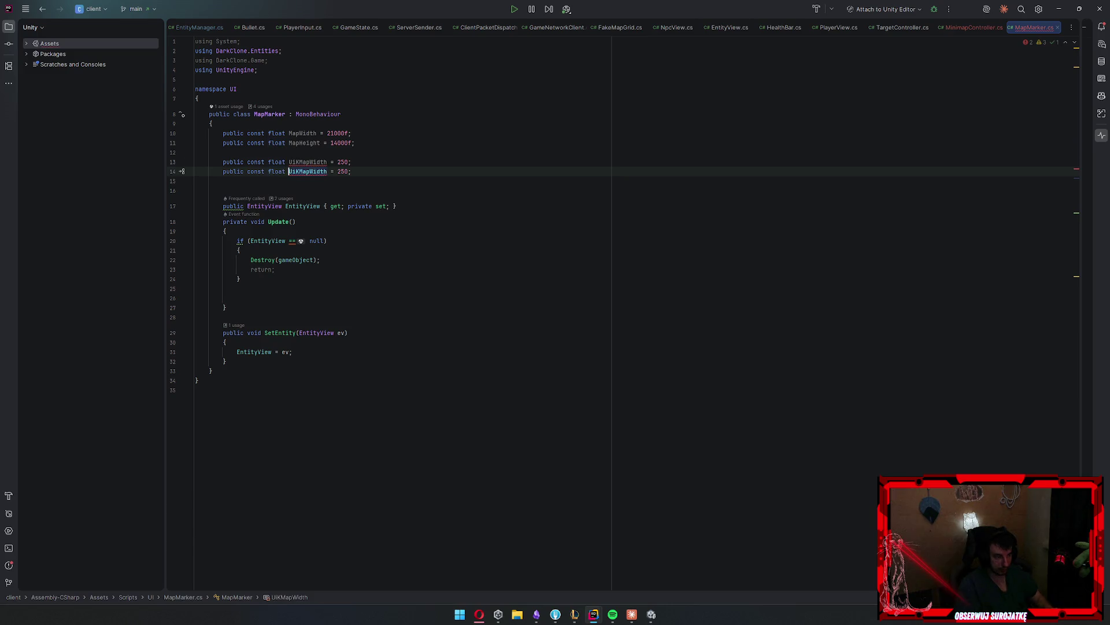
pyautogui.hotkey('ctrl', 'shift', 'Right')
pyautogui.write('Height')
pyautogui.hotkey('ctrl', 'shift', 'Right')
pyautogui.write('150')
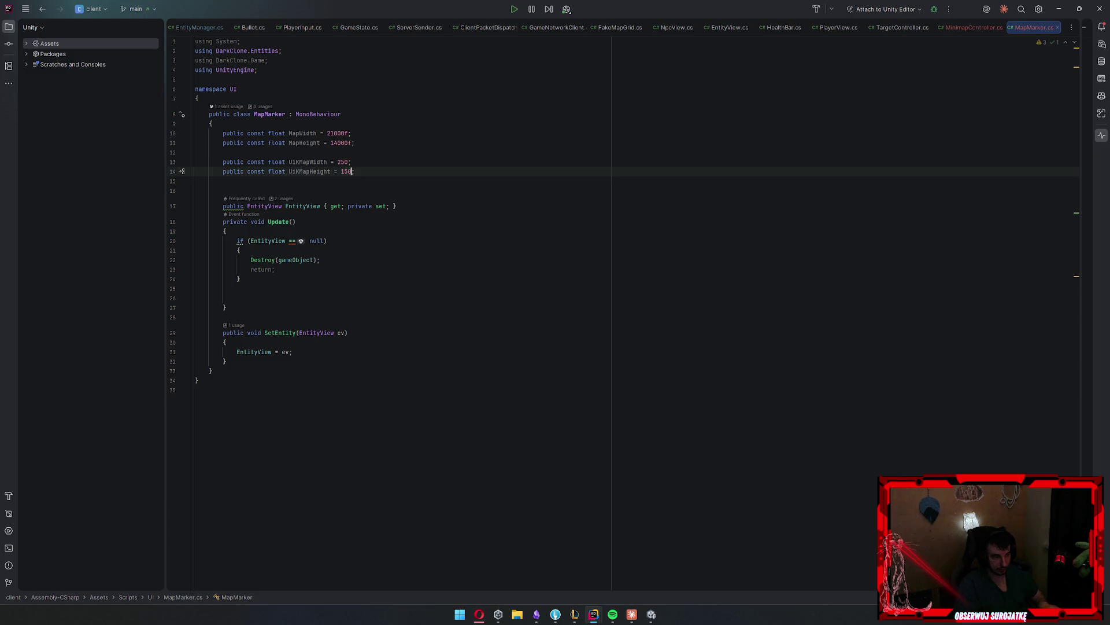
# Start a percentPosition = new Vector2 line at the end of Update
pyautogui.click(350, 290)
pyautogui.click(352, 299)
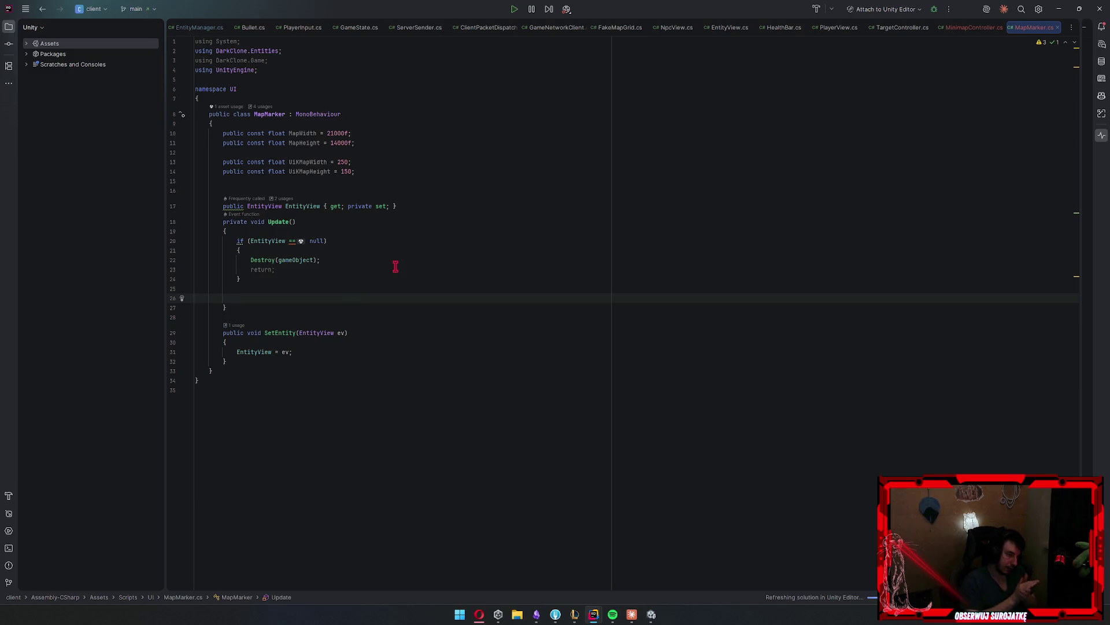
pyautogui.write('var perce')
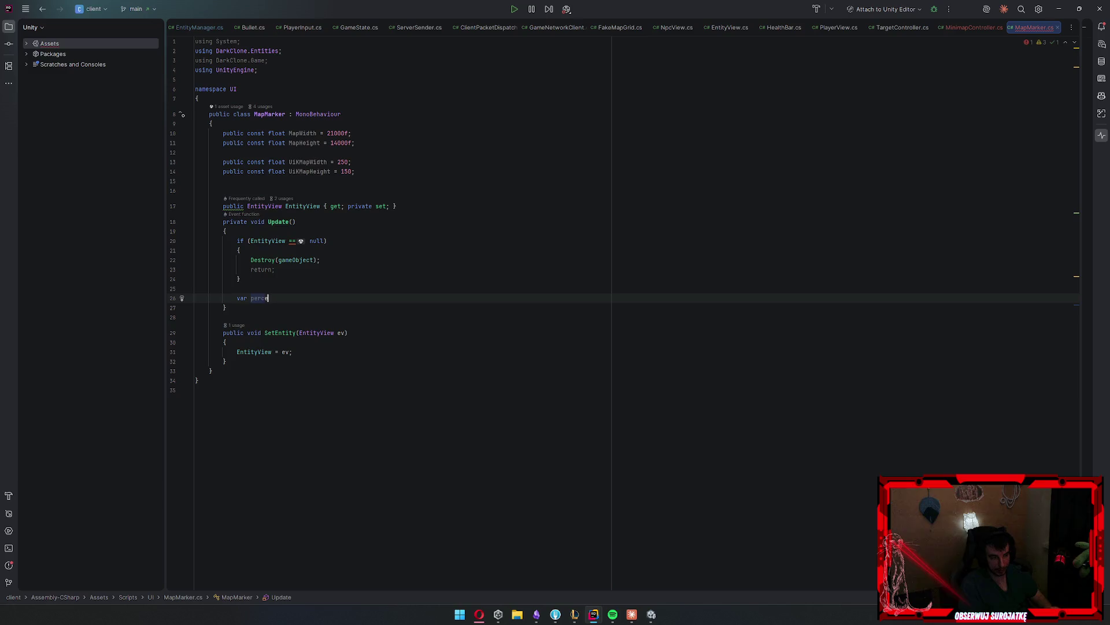
pyautogui.write('ntPosition = new Vector2')
pyautogui.press('Return')
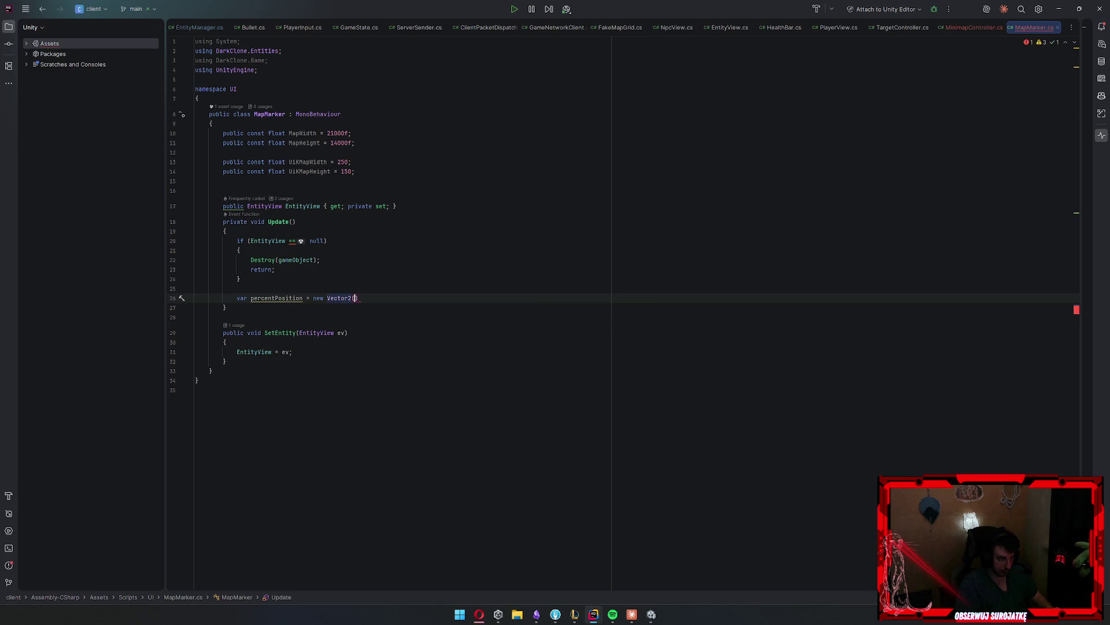
pyautogui.write('vn')
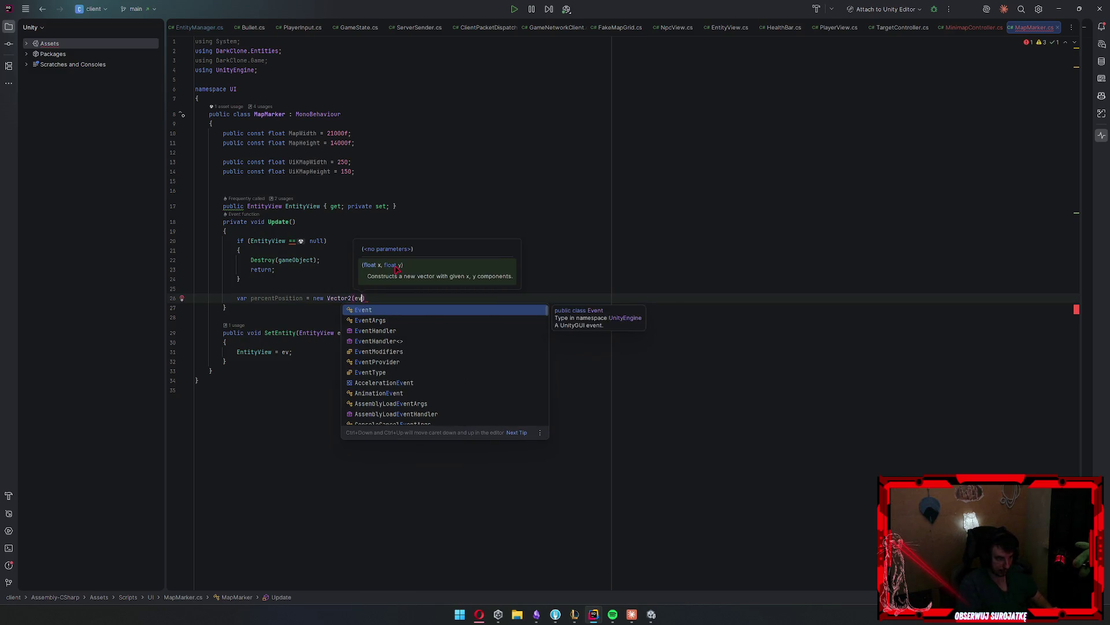
pyautogui.press('BackSpace')
pyautogui.press('BackSpace')
pyautogui.press('BackSpace')
# Add pos = EntityView.transform.position and compute percentPosition as (pos.x / MapWidth, pos.y / MapHeight)
pyautogui.hotkey('ctrl', 'alt', 'Return')
pyautogui.write('var')
pyautogui.write('Ent')
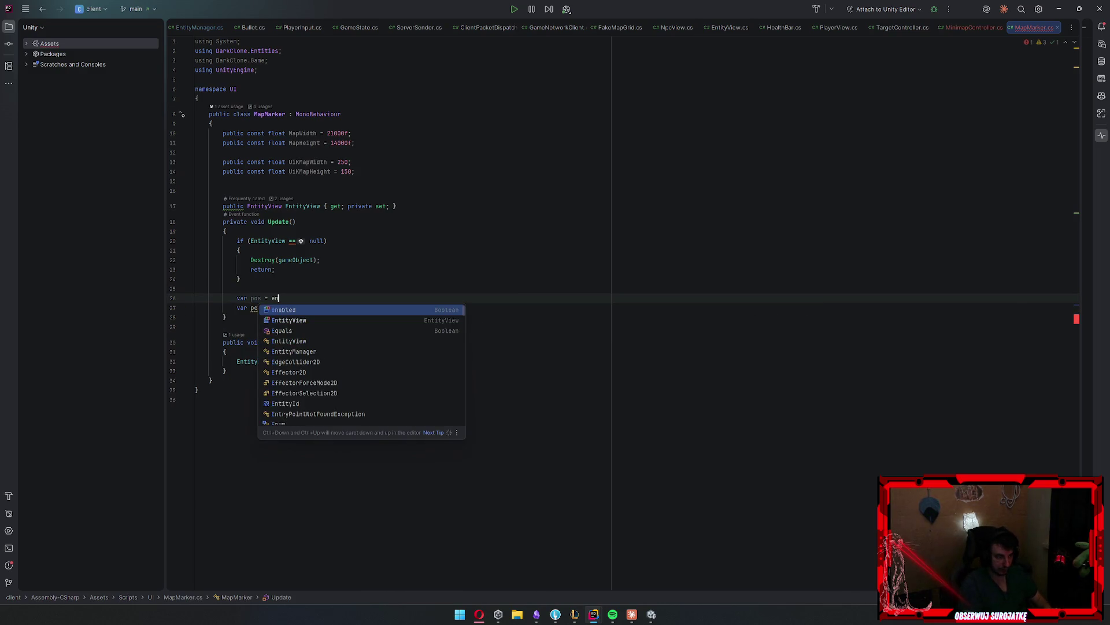
pyautogui.press('Return')
pyautogui.write('.')
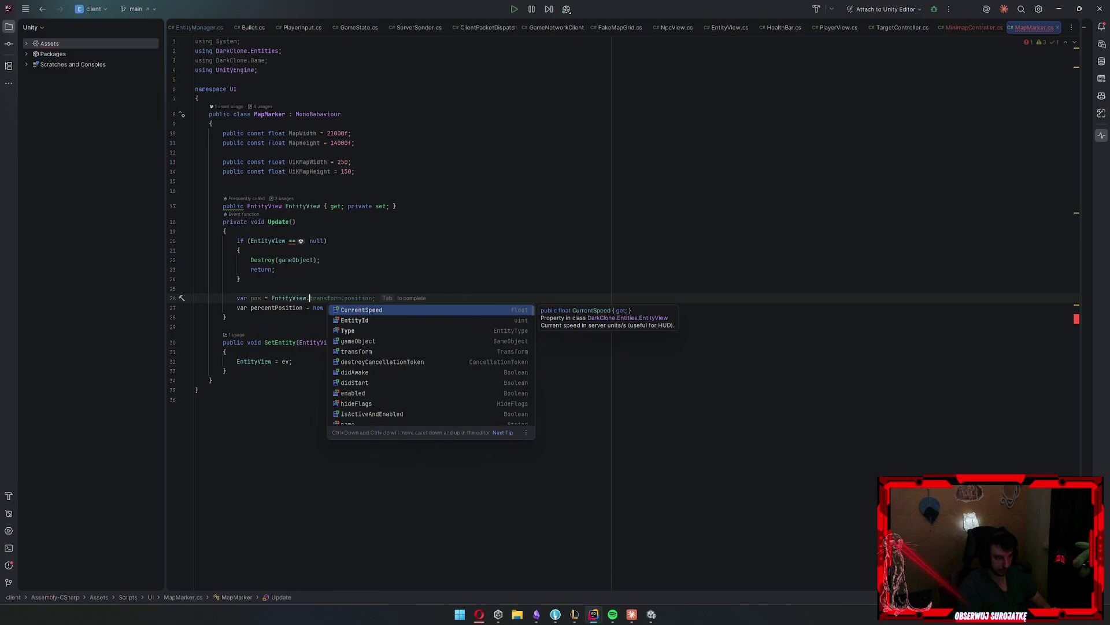
pyautogui.write('tr')
pyautogui.press('Return')
pyautogui.write('.po')
pyautogui.press('Tab')
pyautogui.click(359, 307)
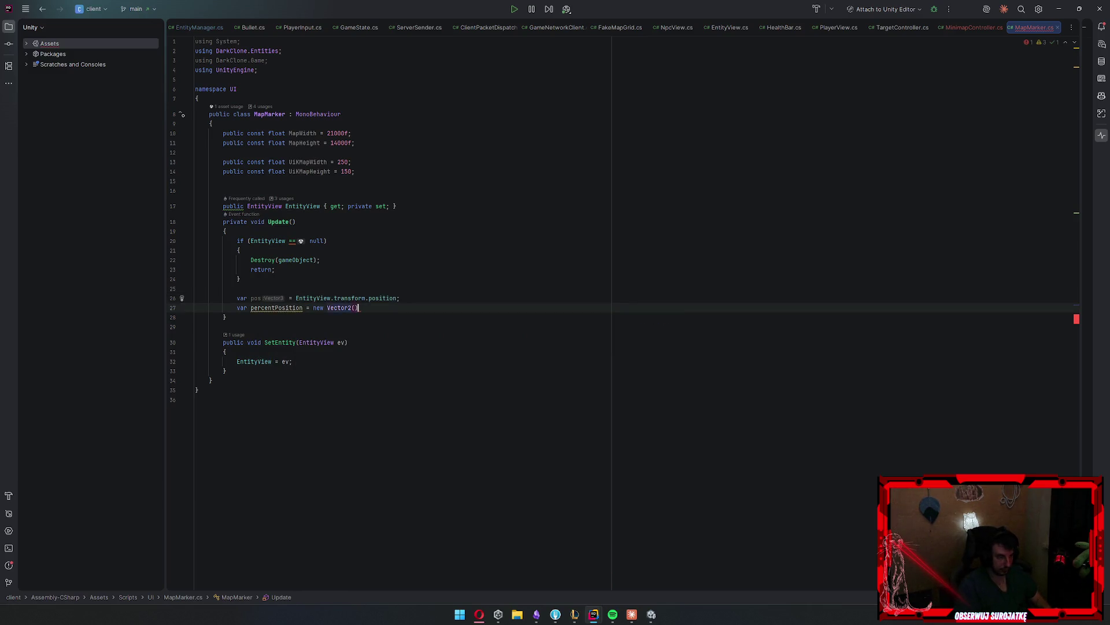
pyautogui.write('pos.x / ')
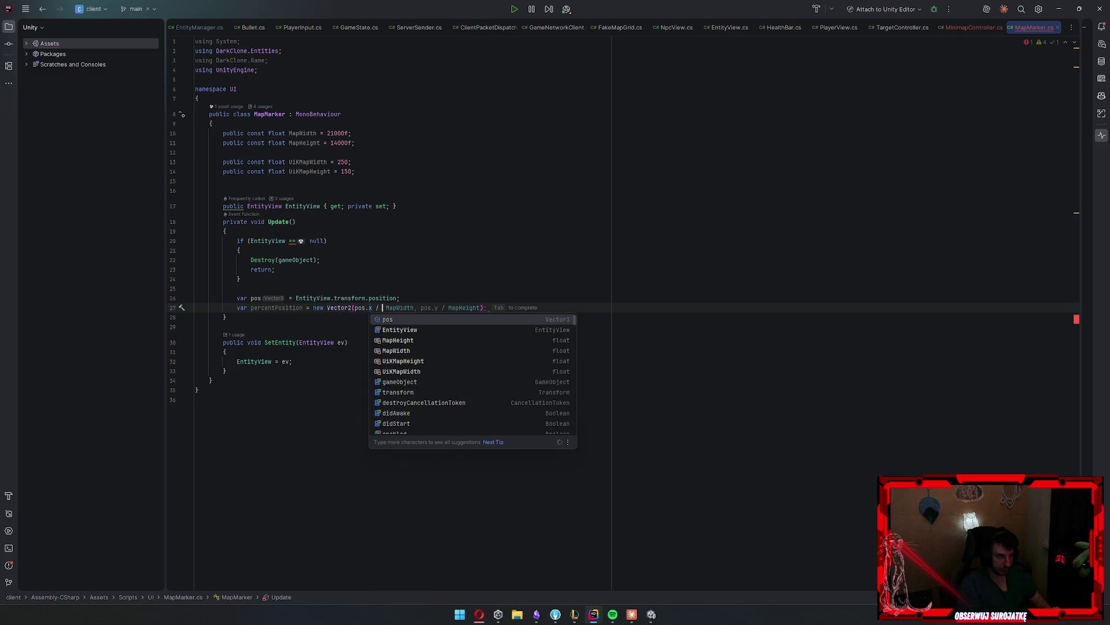
pyautogui.write('Map')
pyautogui.press('Return')
pyautogui.write(',')
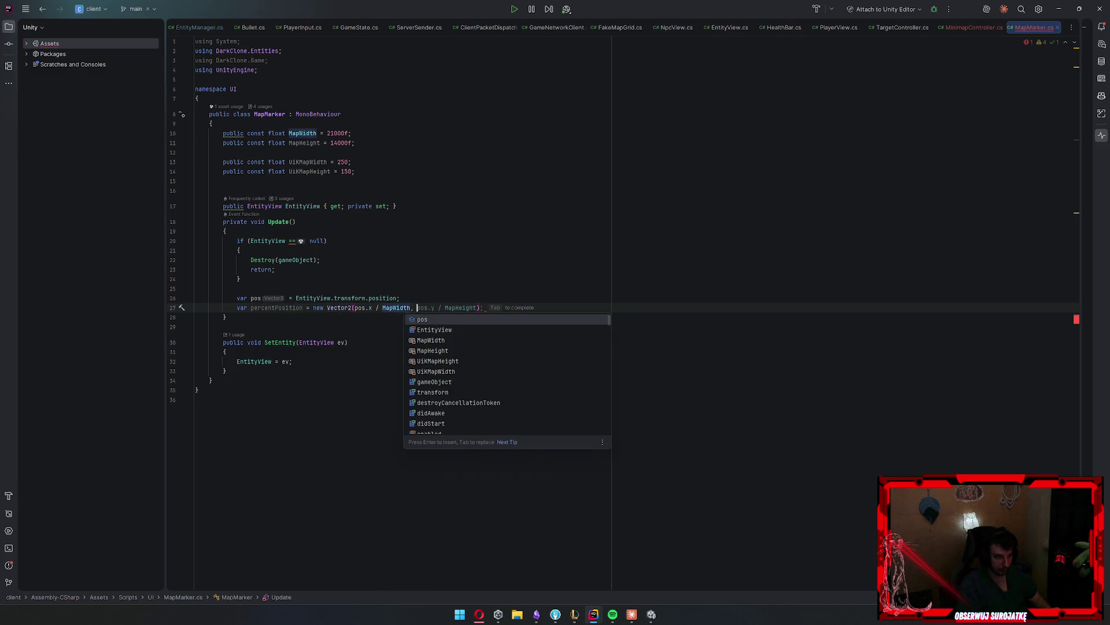
pyautogui.press('Tab')
pyautogui.press('Return')
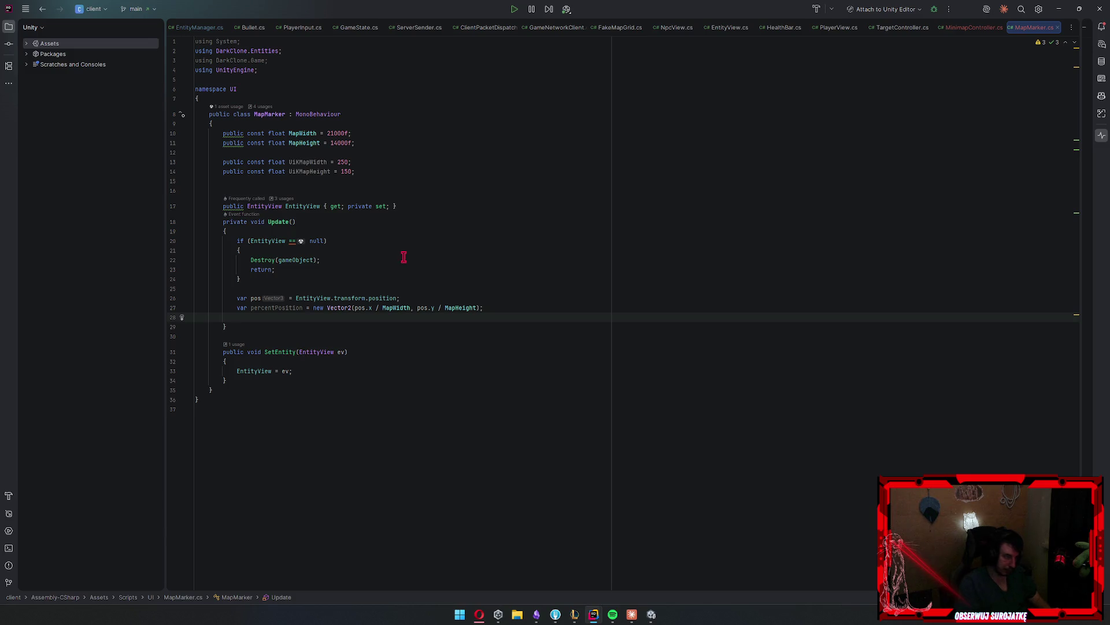
# Begin a private RectTransform field below the EntityView property
pyautogui.click(439, 205)
pyautogui.press('Return')
pyautogui.press('Return')
pyautogui.write('private RectTransform')
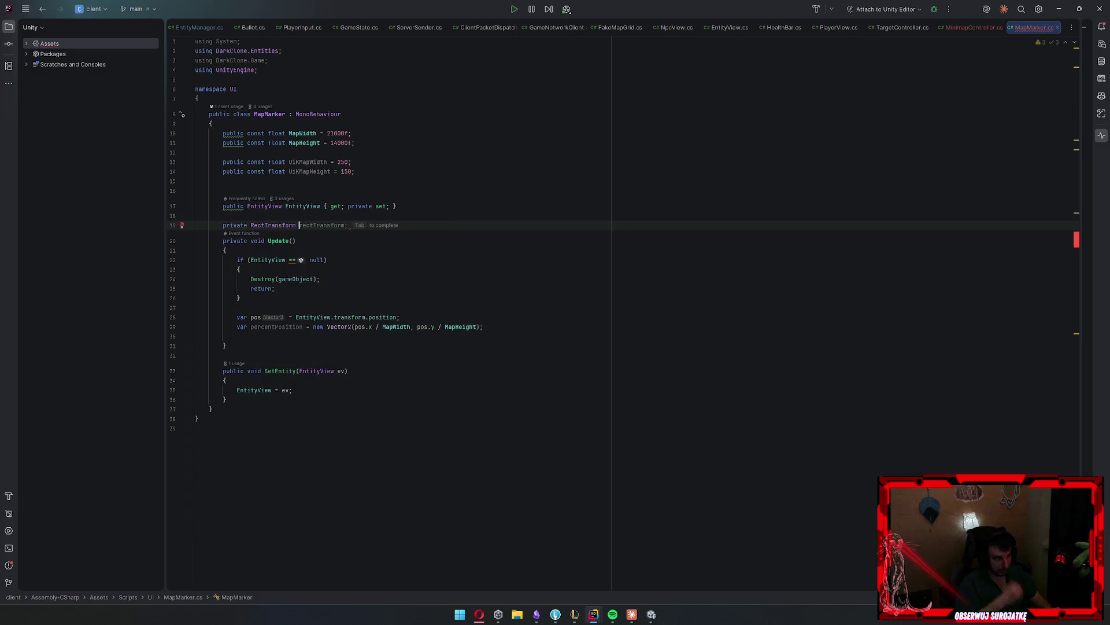
# Declare the rectTransform field and assign it GetComponent<RectTransform>() in a new Awake method
pyautogui.press('Tab')
pyautogui.press('Return')
pyautogui.press('Return')
pyautogui.write('awa')
pyautogui.press('Return')
pyautogui.write('rectTransform = get')
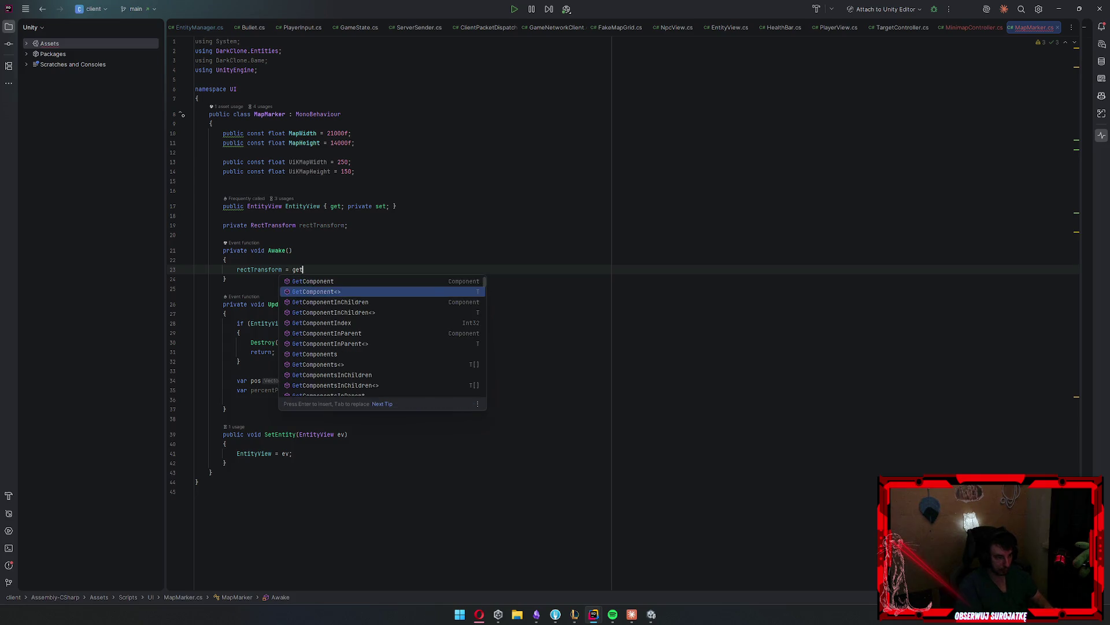
pyautogui.press('Return')
pyautogui.write('Rect')
pyautogui.press('Return')
pyautogui.write(';')
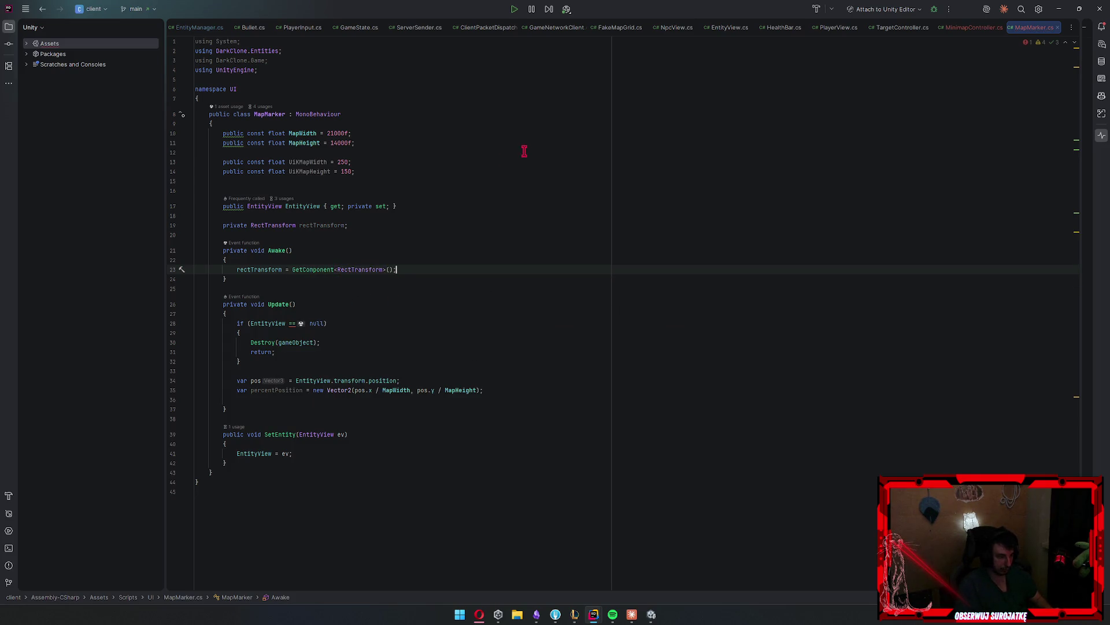
# In Update, set rectTransform.anchoredPosition to percentPosition * new Vector2(UiKMapWidth, UiKMapHeight)
pyautogui.click(533, 400)
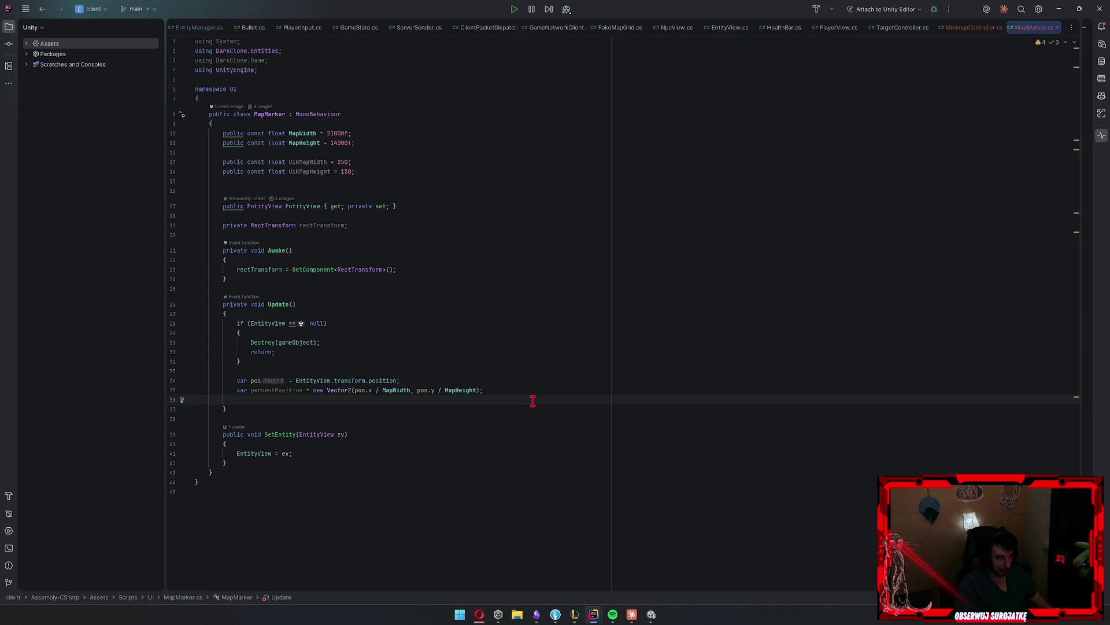
pyautogui.write('rect')
pyautogui.press('Return')
pyautogui.write('.')
pyautogui.press('Tab')
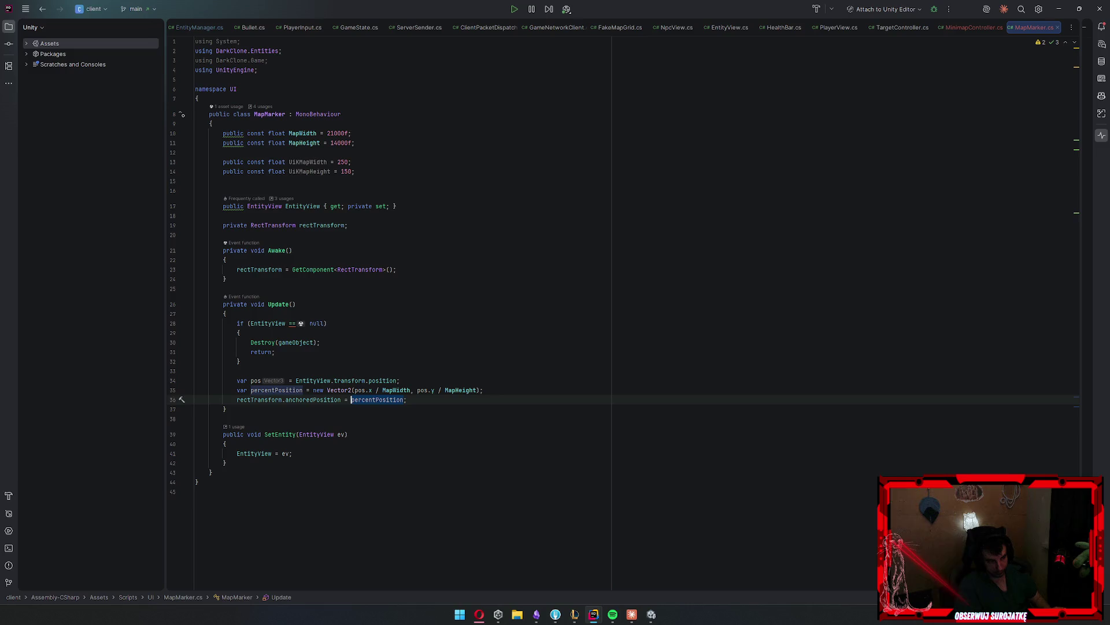
pyautogui.click(405, 400)
pyautogui.write('new')
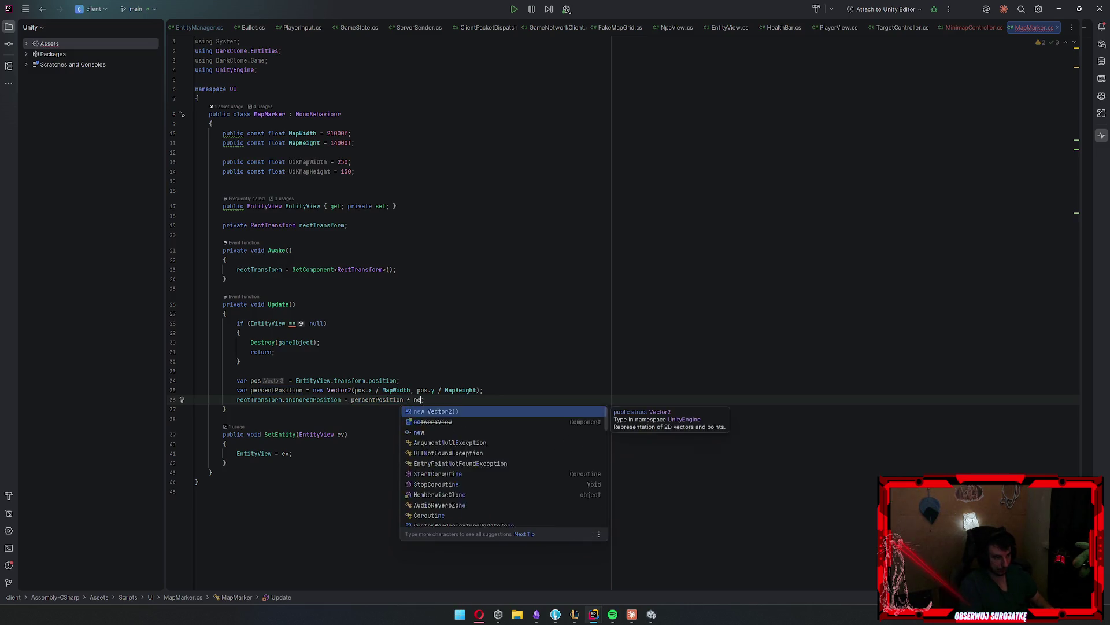
pyautogui.press('Tab')
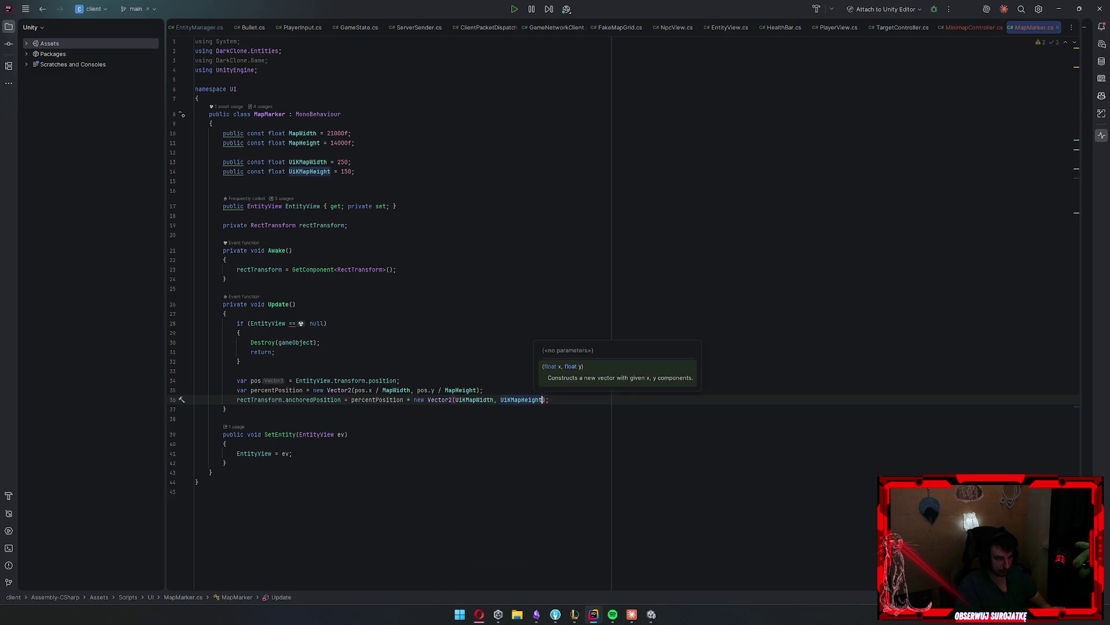
# Review the MinimapController script, then return to Unity and frame the minimap in the scene view
pyautogui.click(1055, 9)
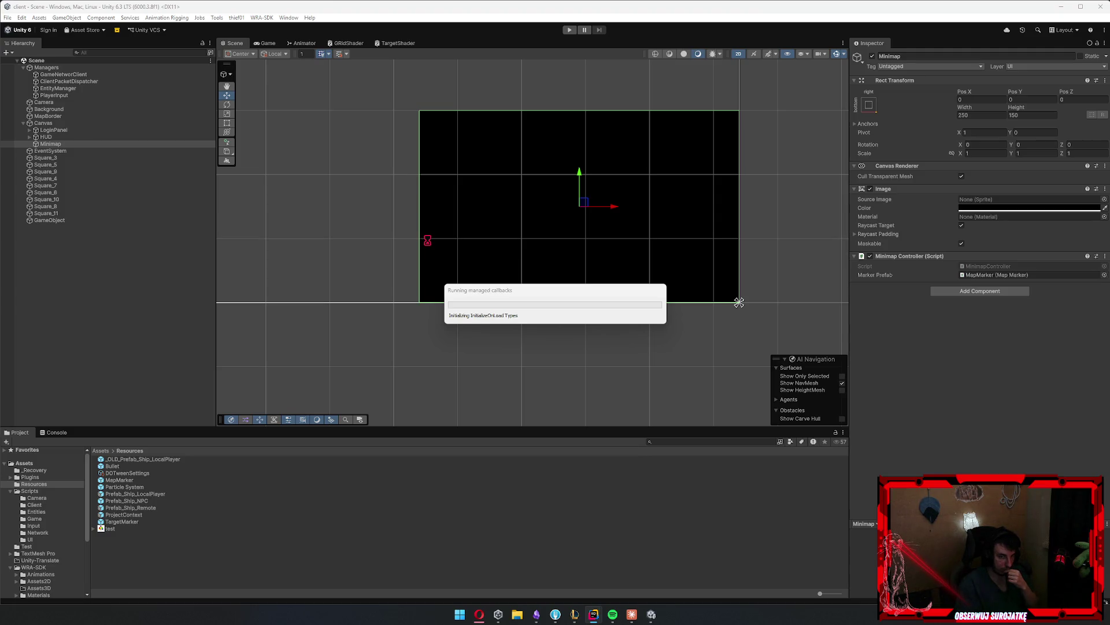
pyautogui.moveTo(593, 614)
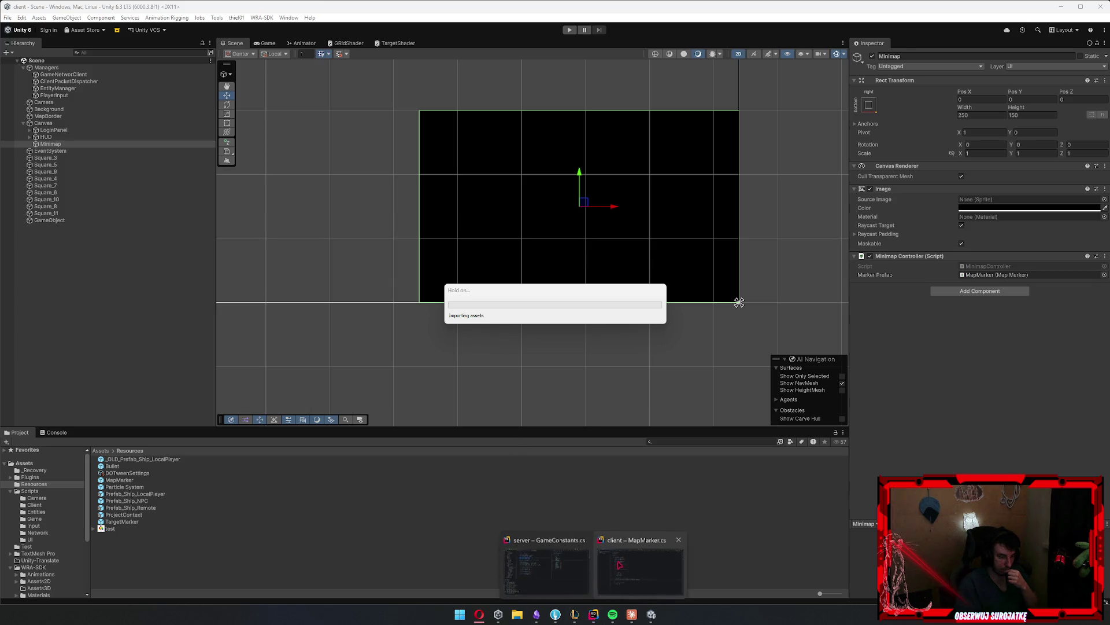
pyautogui.click(555, 569)
pyautogui.click(971, 27)
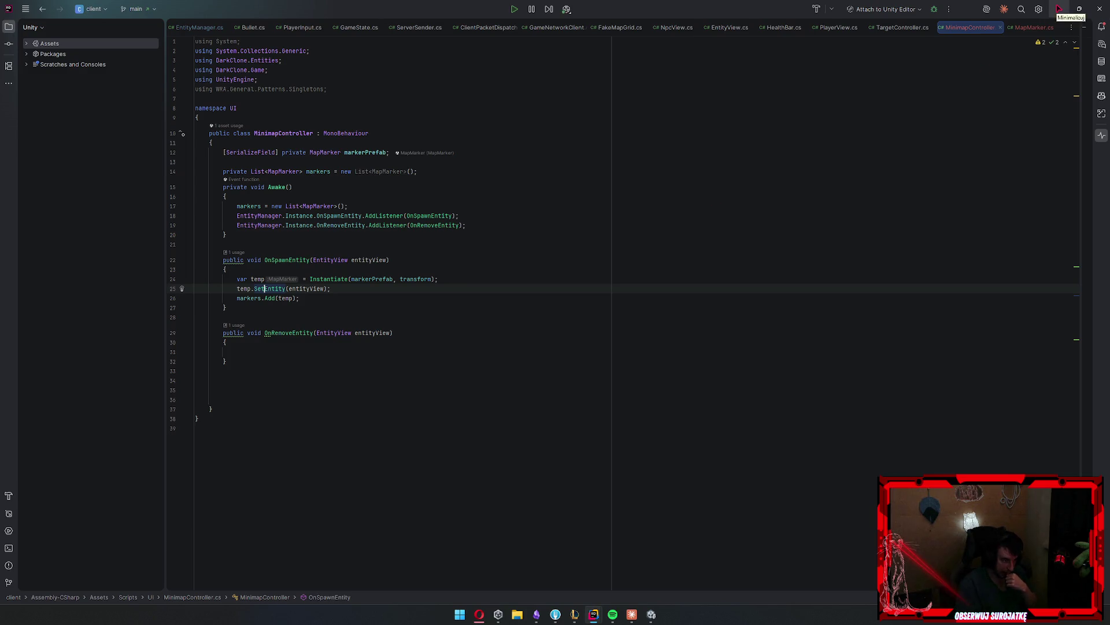
pyautogui.click(1059, 8)
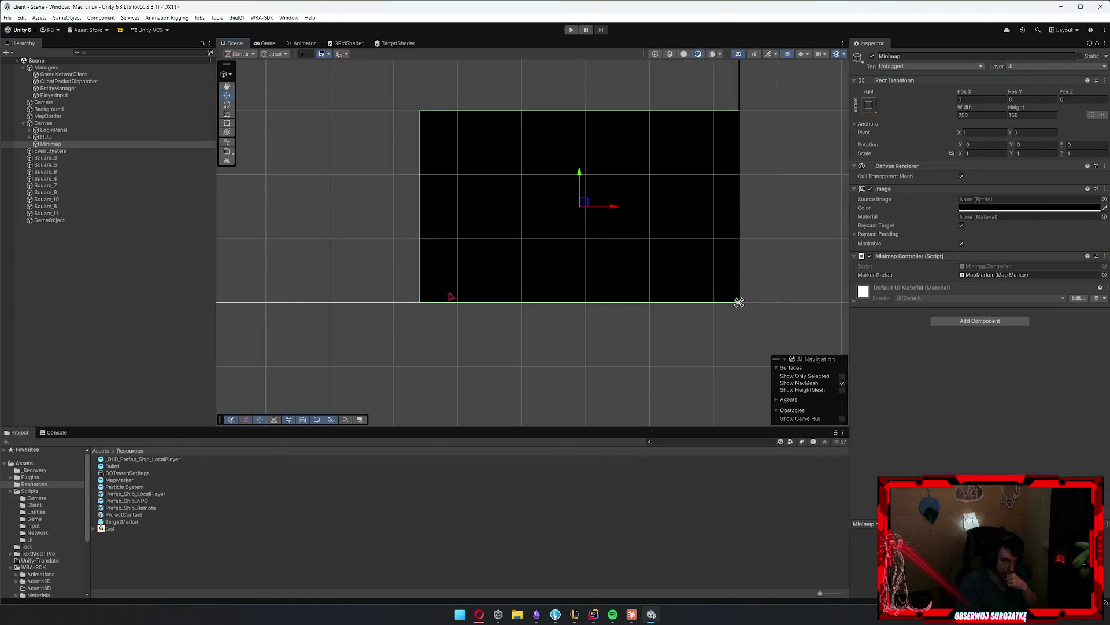
pyautogui.moveTo(414, 293); pyautogui.dragTo(484, 290)
# Lower the Minimap image colour's alpha to about 0.5
pyautogui.click(1035, 209)
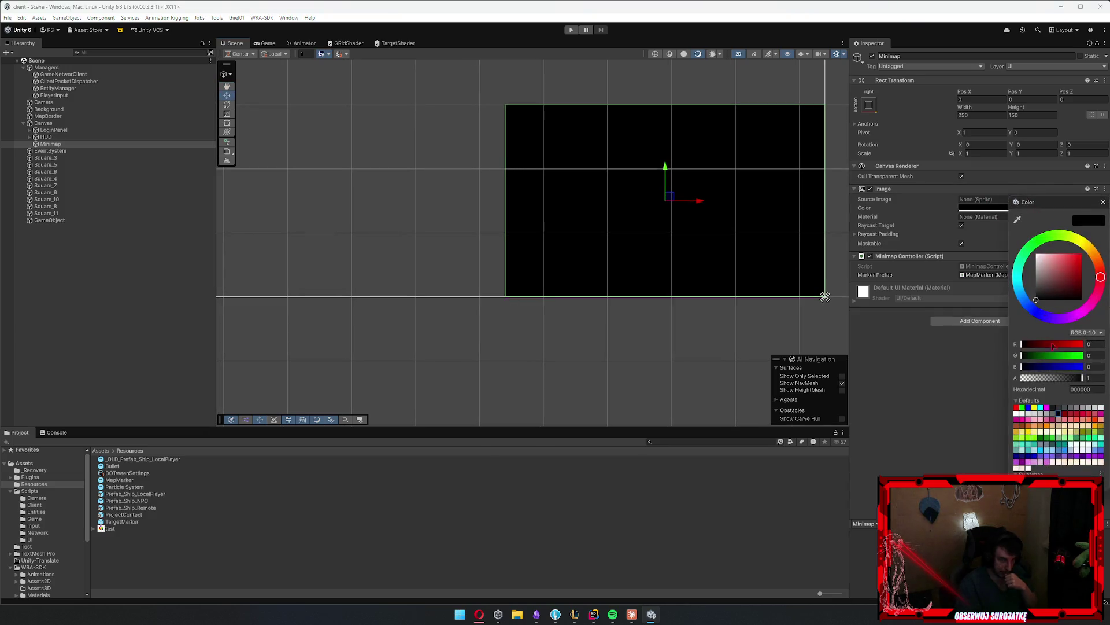
pyautogui.click(1057, 378)
pyautogui.moveTo(1056, 378); pyautogui.dragTo(1052, 378)
pyautogui.click(959, 404)
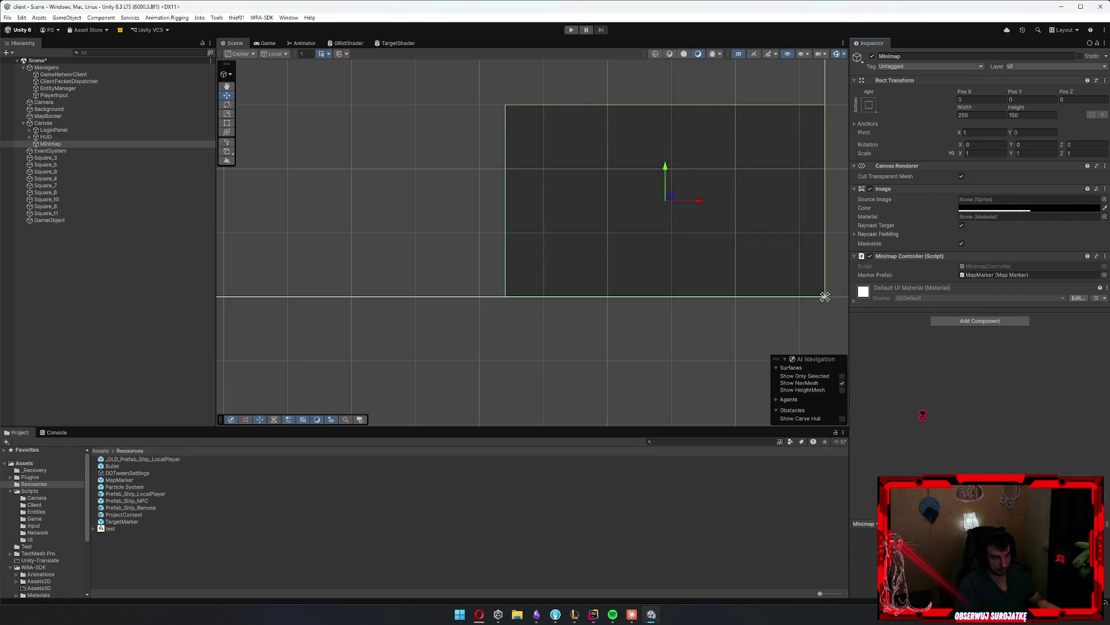
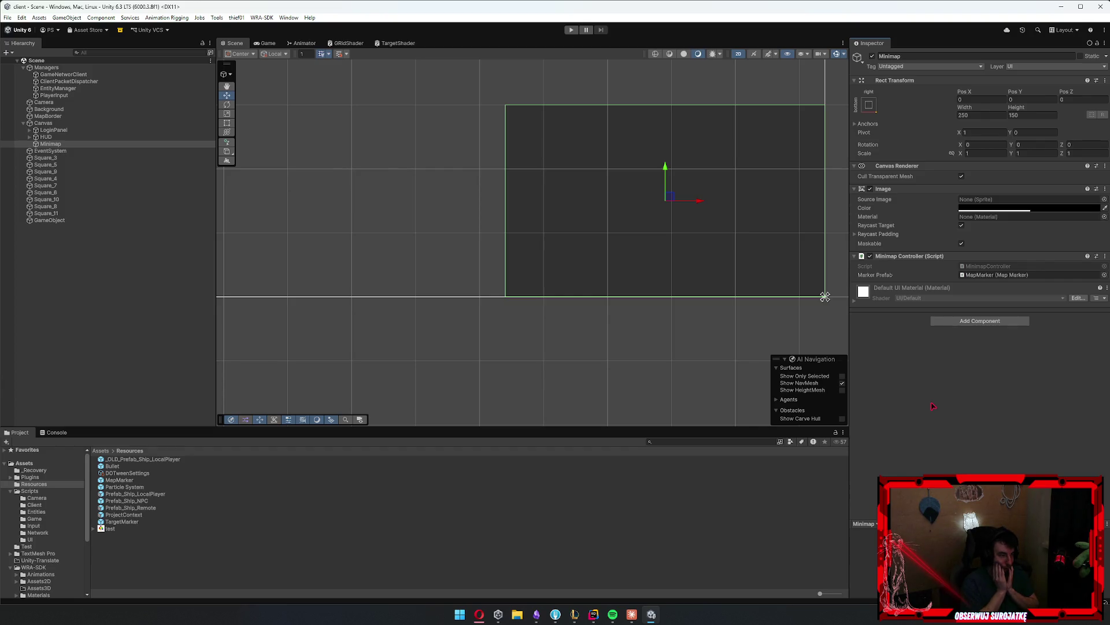
# Play the scene and open MinimapController.cs line 18 from the NullReferenceException stack trace
pyautogui.click(570, 30)
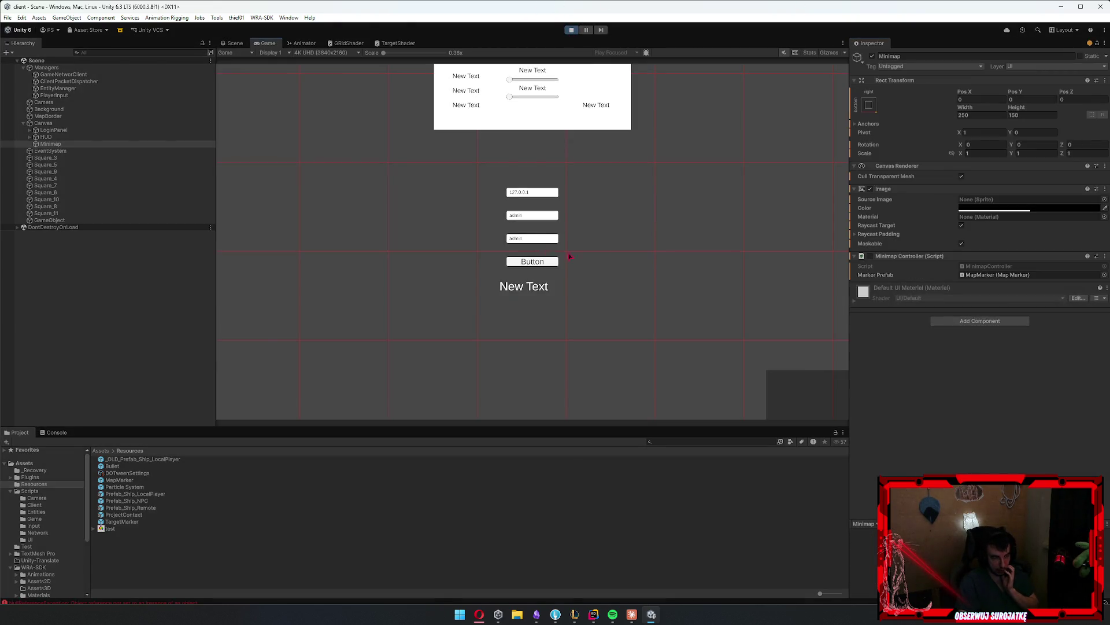
pyautogui.click(65, 434)
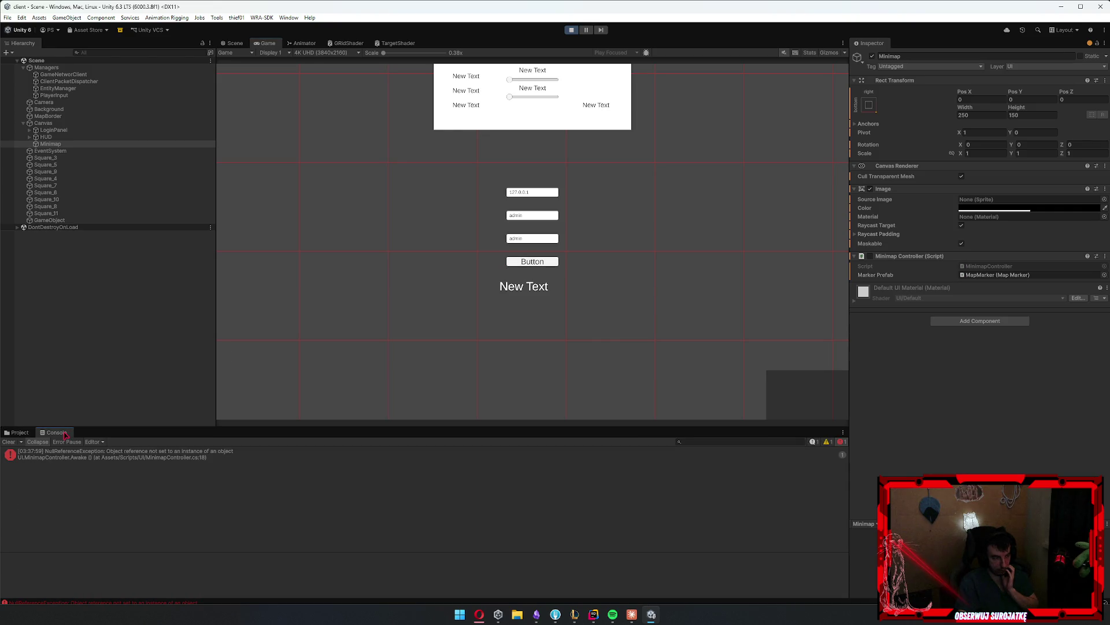
pyautogui.click(180, 458)
pyautogui.click(161, 562)
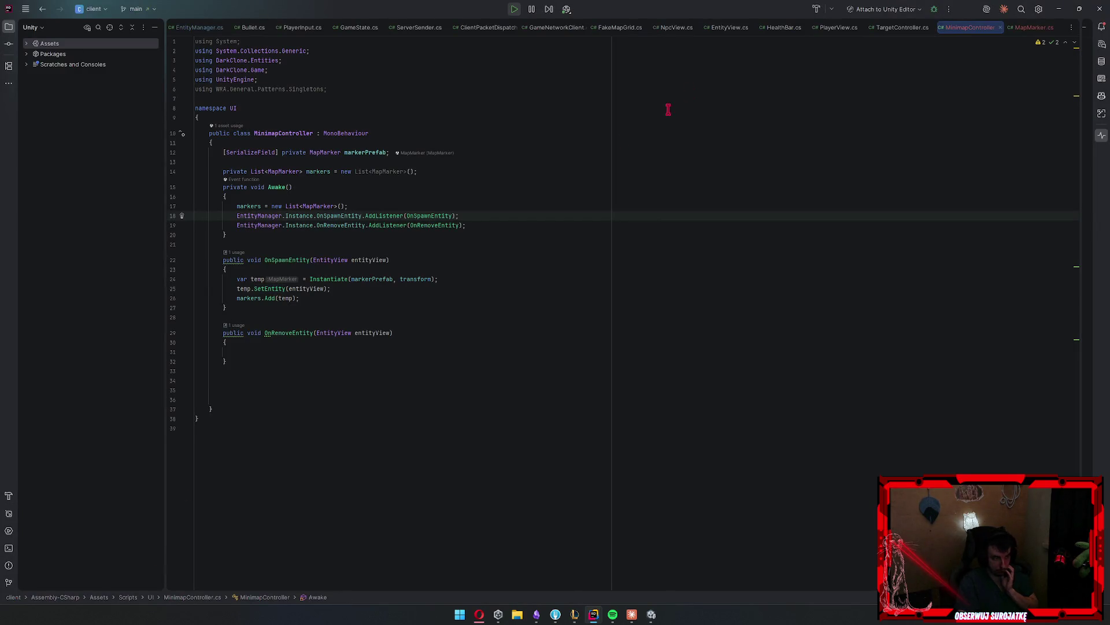
# Stop play mode and add an empty Start() method below Awake in MinimapController
pyautogui.click(1059, 8)
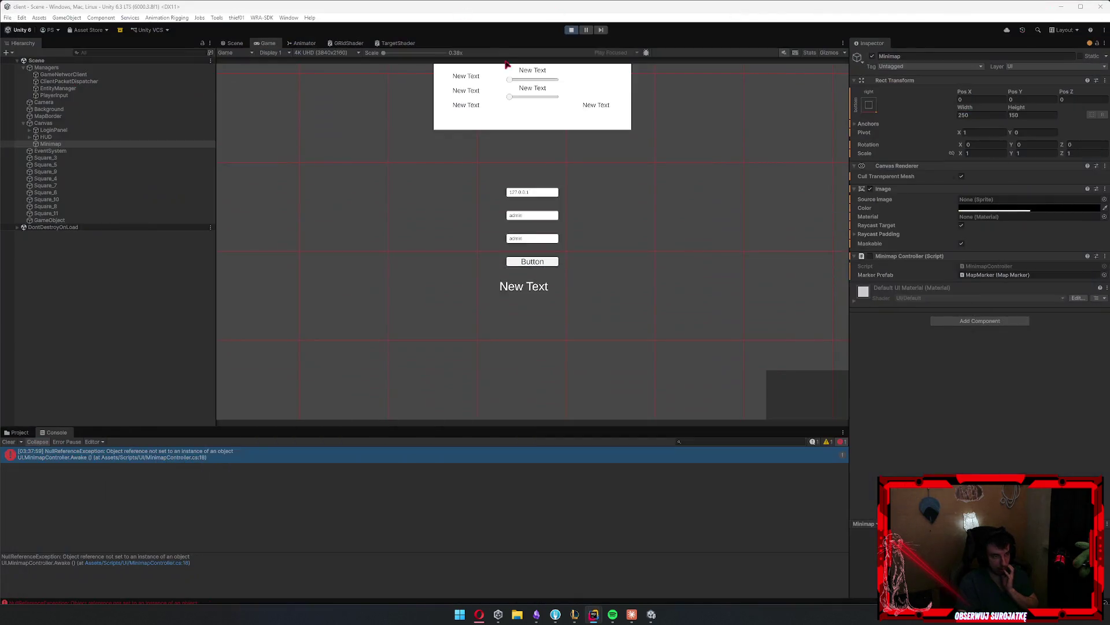
pyautogui.click(571, 30)
pyautogui.hotkey('alt', 'Tab')
pyautogui.click(253, 244)
pyautogui.click(268, 235)
pyautogui.press('Return')
pyautogui.press('Return')
pyautogui.write('staert')
pyautogui.press('BackSpace')
pyautogui.press('BackSpace')
pyautogui.press('BackSpace')
pyautogui.write('art')
pyautogui.press('Return')
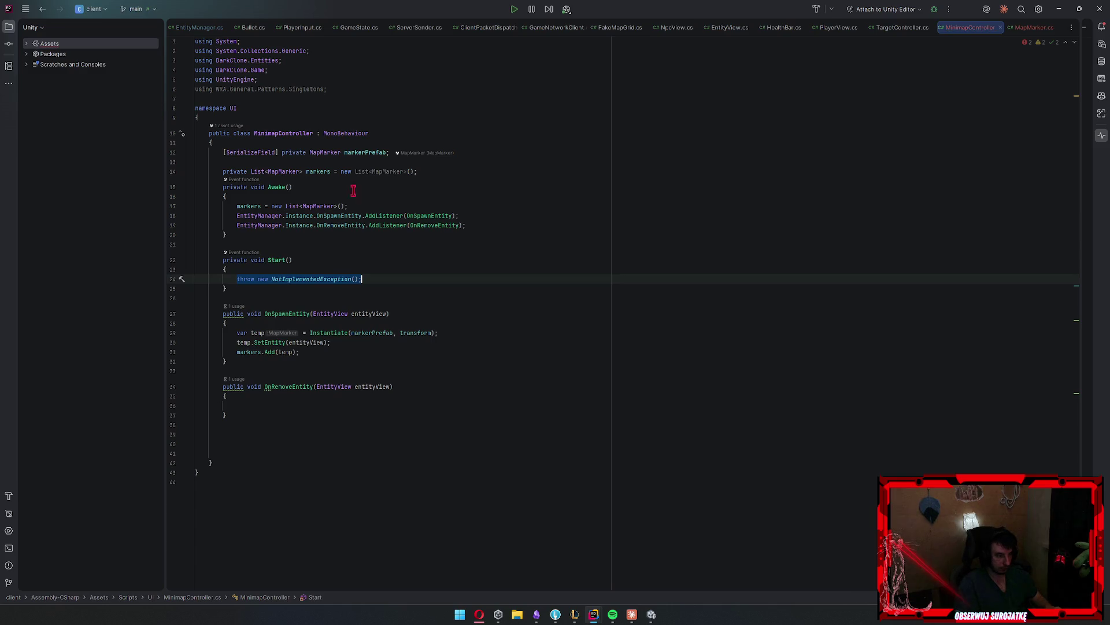
# Move the two AddListener lines from Awake into Start and go to EntityManager's Instance declaration
pyautogui.moveTo(486, 225)
pyautogui.mouseDown()
pyautogui.moveTo(191, 206)
pyautogui.moveTo(191, 215)
pyautogui.mouseUp()
pyautogui.hotkey('ctrl', 'c')
pyautogui.press('BackSpace')
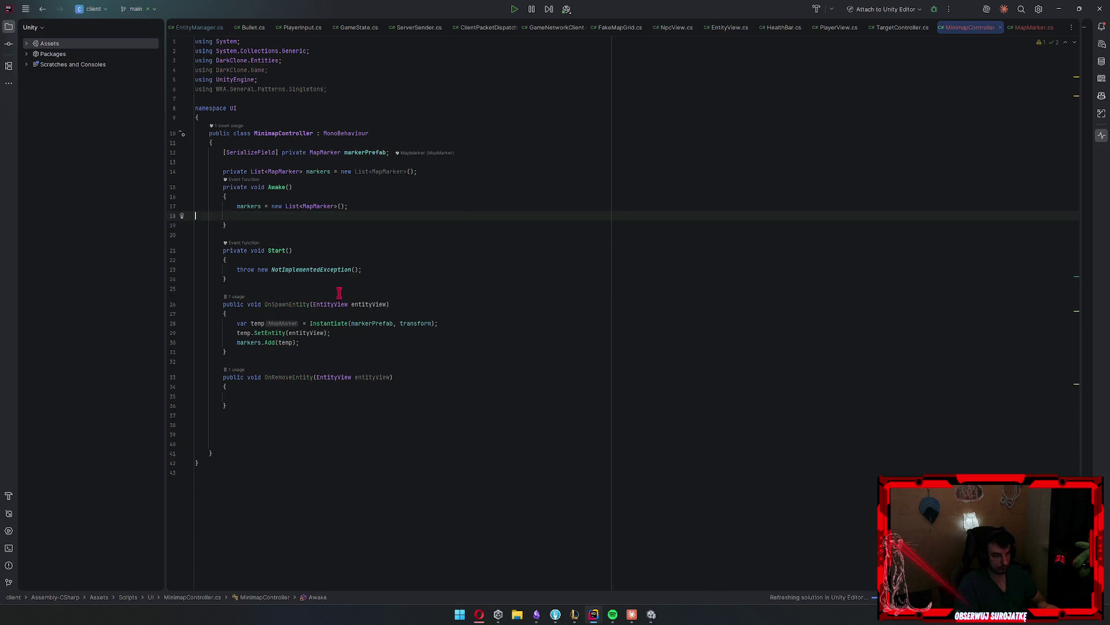
pyautogui.moveTo(363, 270); pyautogui.dragTo(184, 269)
pyautogui.hotkey('ctrl', 'v')
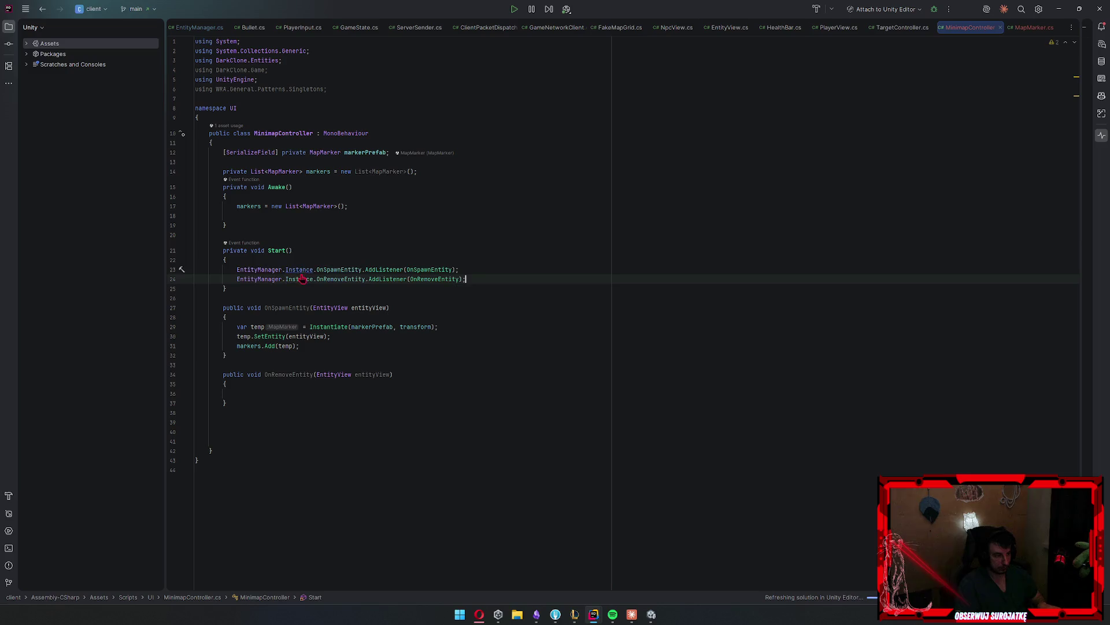
pyautogui.keyDown('ctrl'); pyautogui.click(301, 279); pyautogui.keyUp('ctrl')
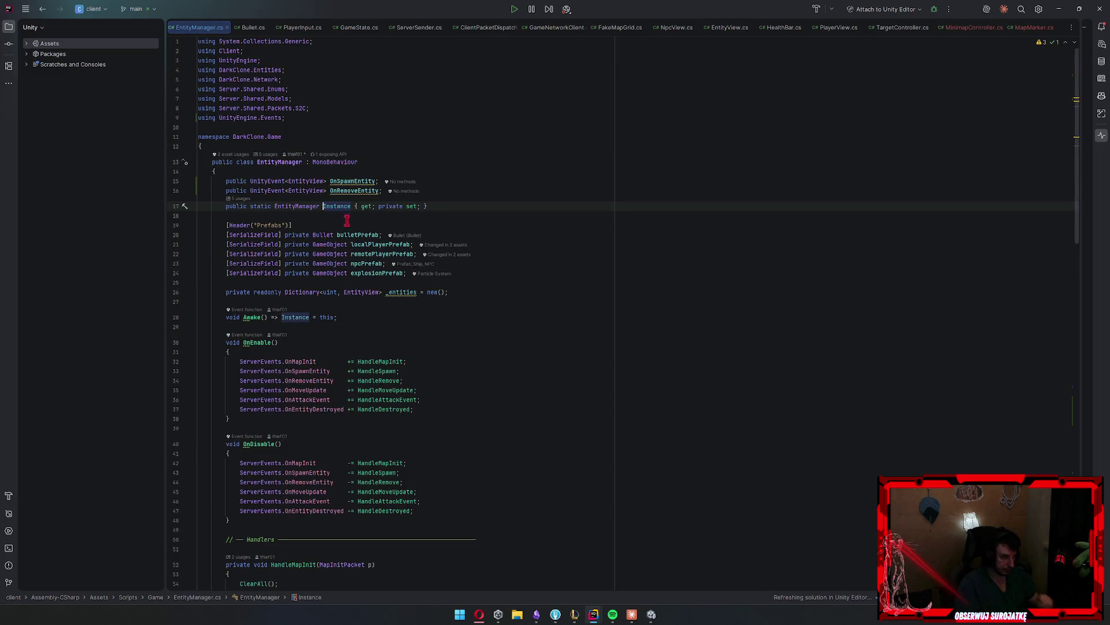
# Change EntityManager's base class to MonoBehaviourSingletonMustExist<EntityManager>
pyautogui.scroll(-2, 365, 248)
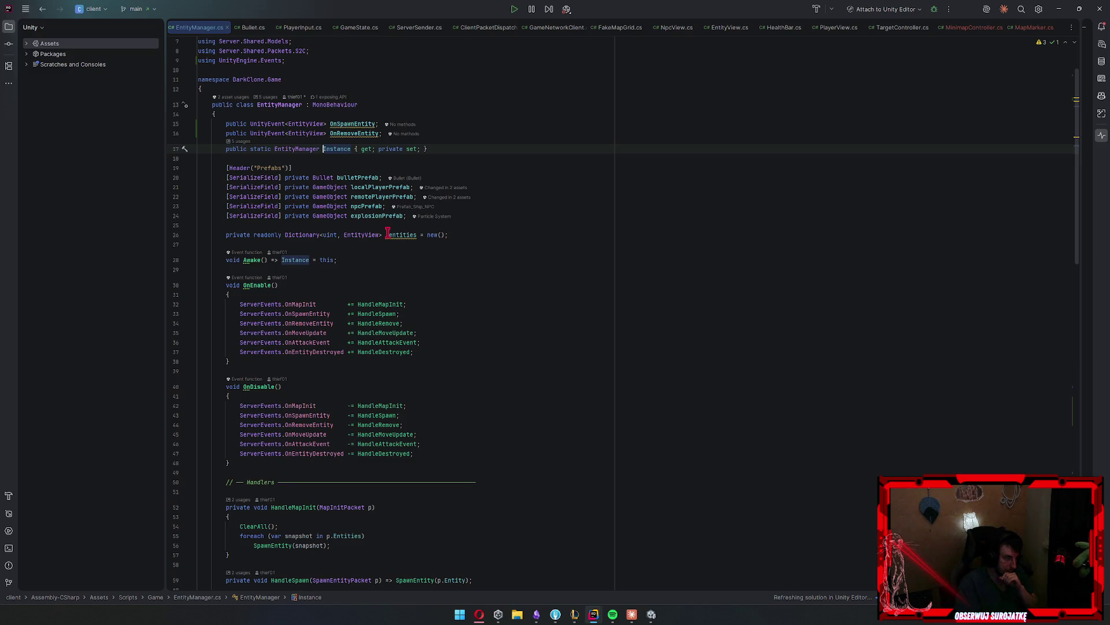
pyautogui.click(412, 106)
pyautogui.hotkey('ctrl', 'space')
pyautogui.press('Down')
pyautogui.press('Down')
pyautogui.press('Up')
pyautogui.press('Up')
pyautogui.press('Return')
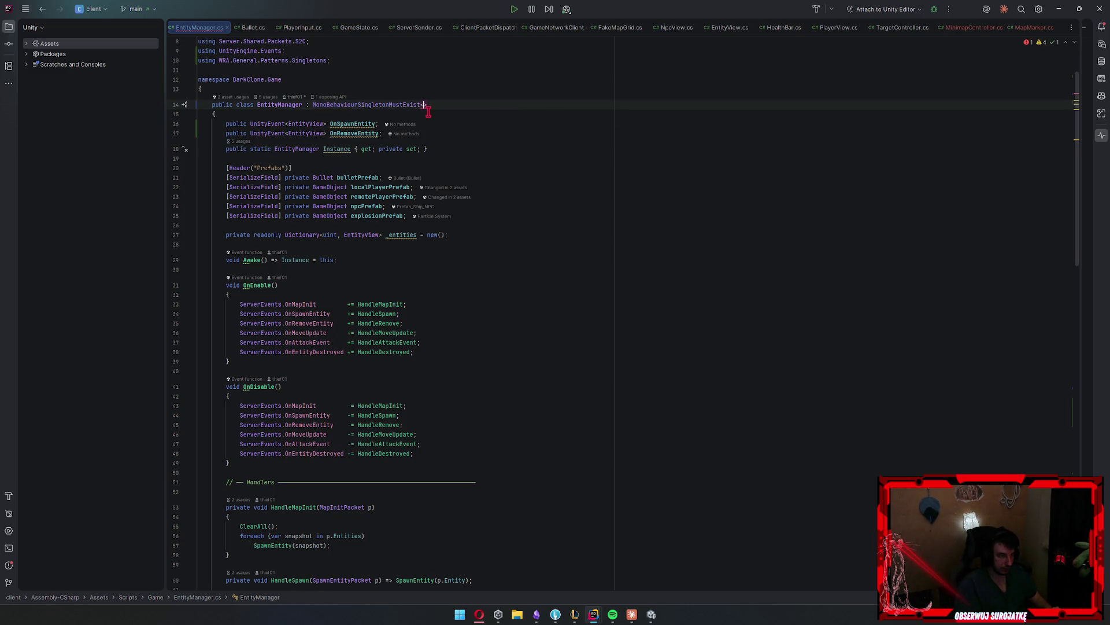
pyautogui.write('EntityManager')
pyautogui.press('Return')
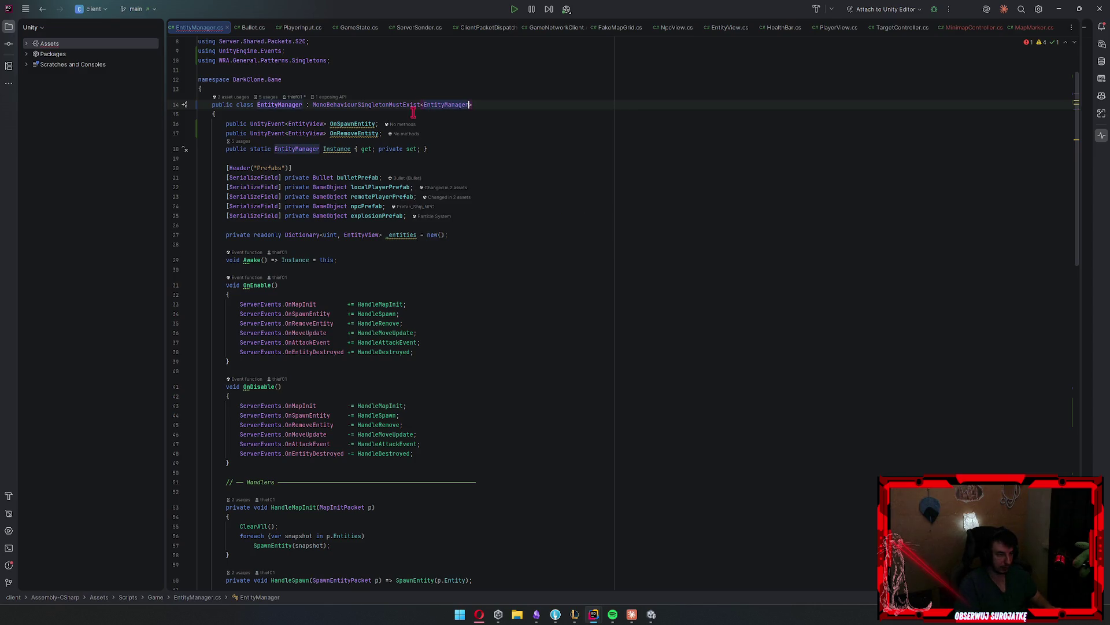
# Delete the Awake Instance assignment, the static Instance property and the blank line after _entities, then return to Unity
pyautogui.tripleClick(347, 259)
pyautogui.press('Delete')
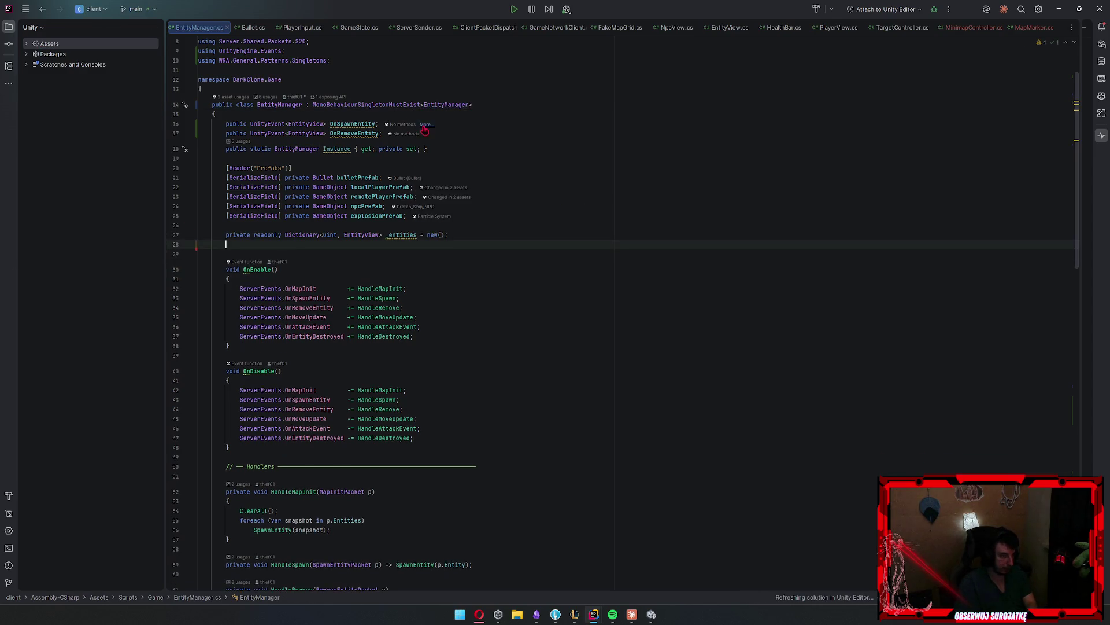
pyautogui.click(466, 151)
pyautogui.moveTo(498, 141); pyautogui.dragTo(2, 140)
pyautogui.press('Delete')
pyautogui.hotkey('ctrl', 'z')
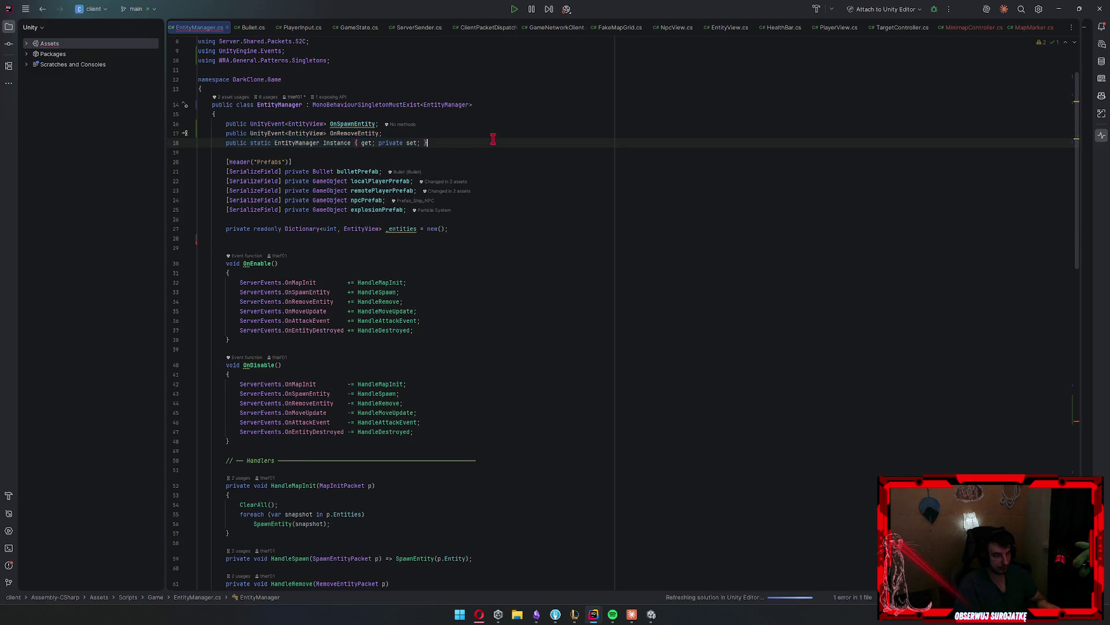
pyautogui.press('BackSpace')
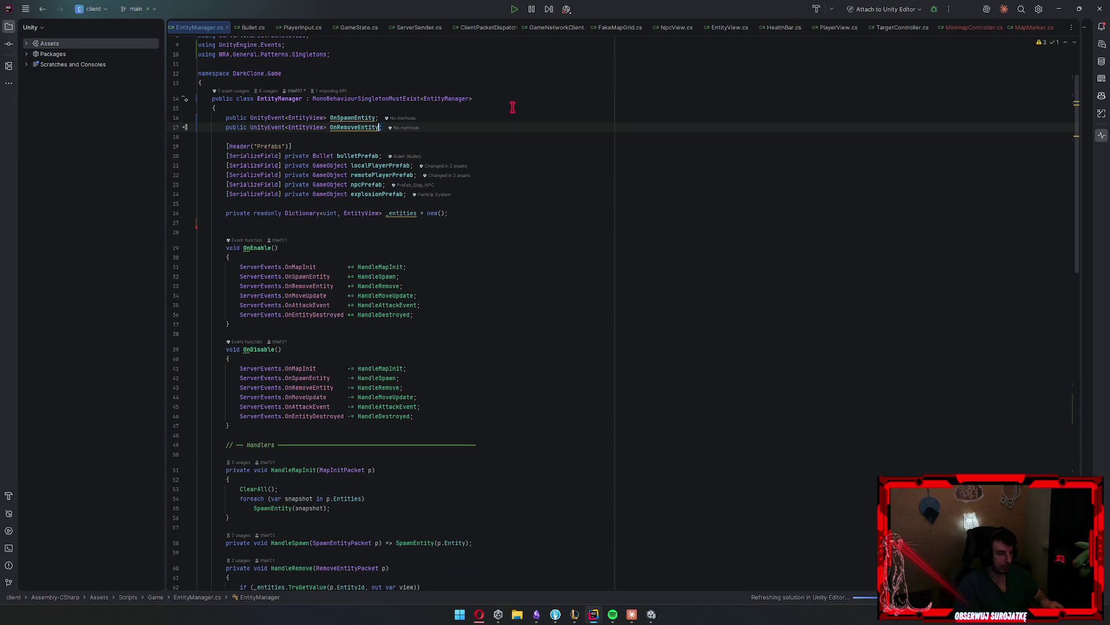
pyautogui.click(257, 222)
pyautogui.press('BackSpace')
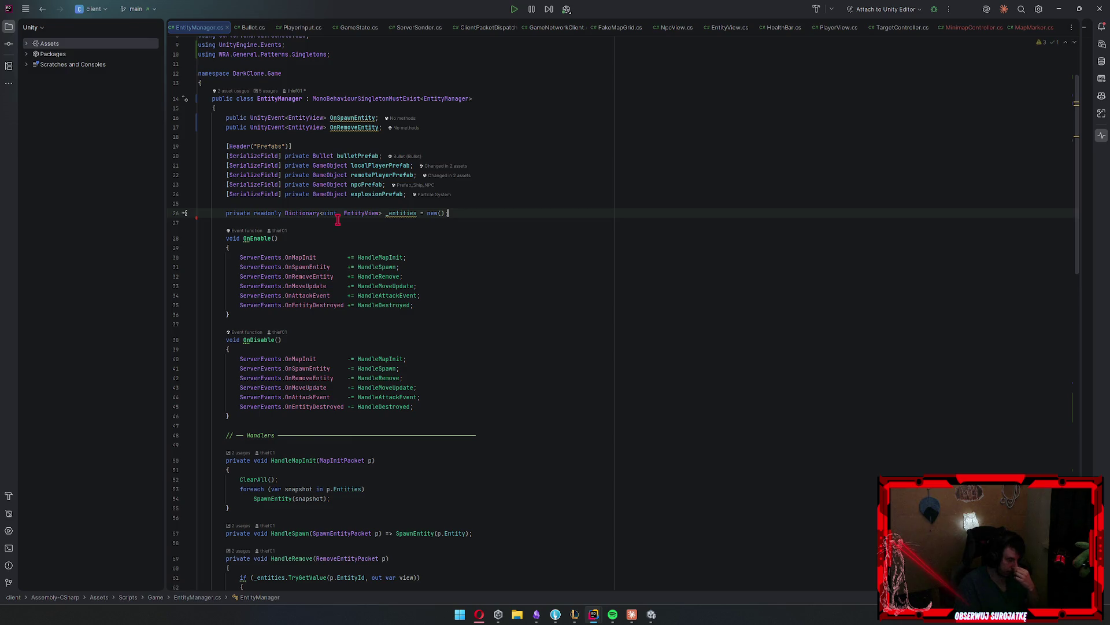
pyautogui.scroll(-10, 338, 220)
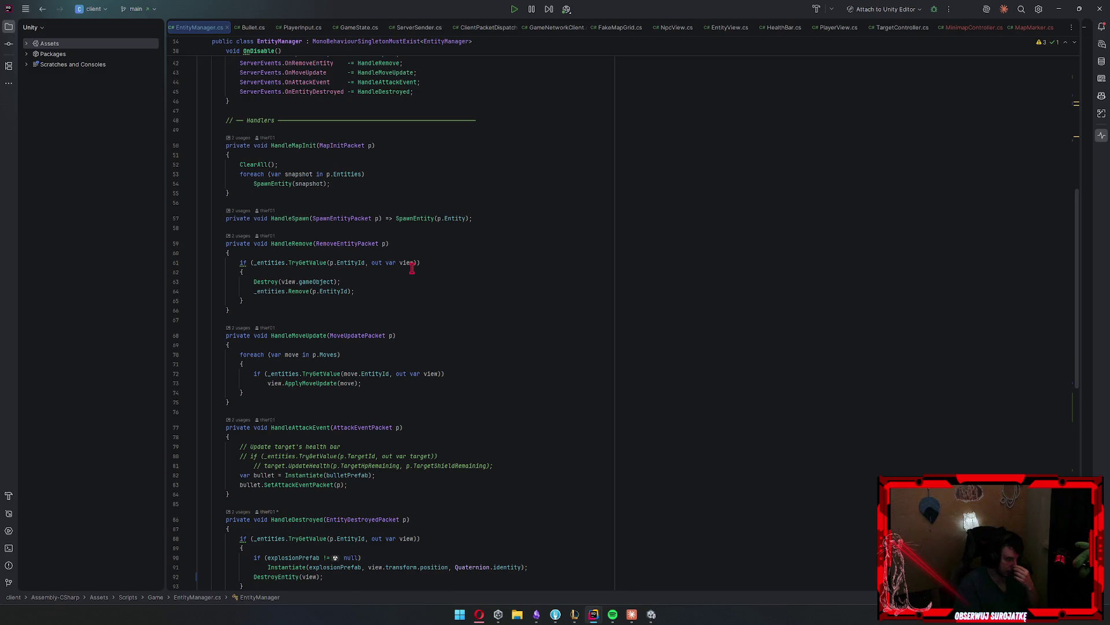
pyautogui.scroll(12, 414, 263)
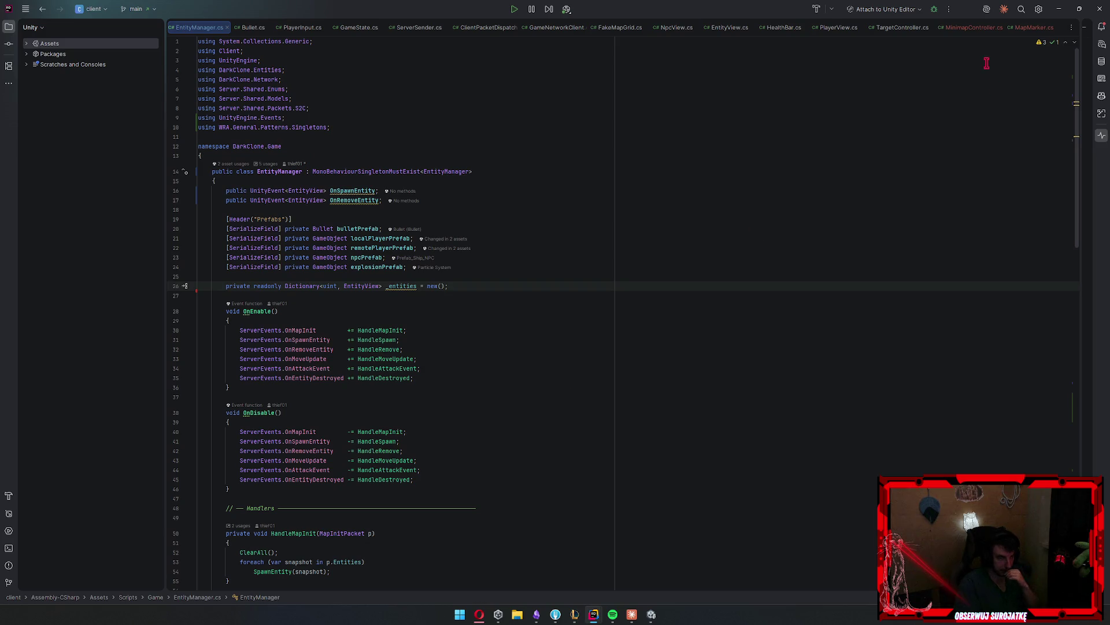
pyautogui.click(1061, 8)
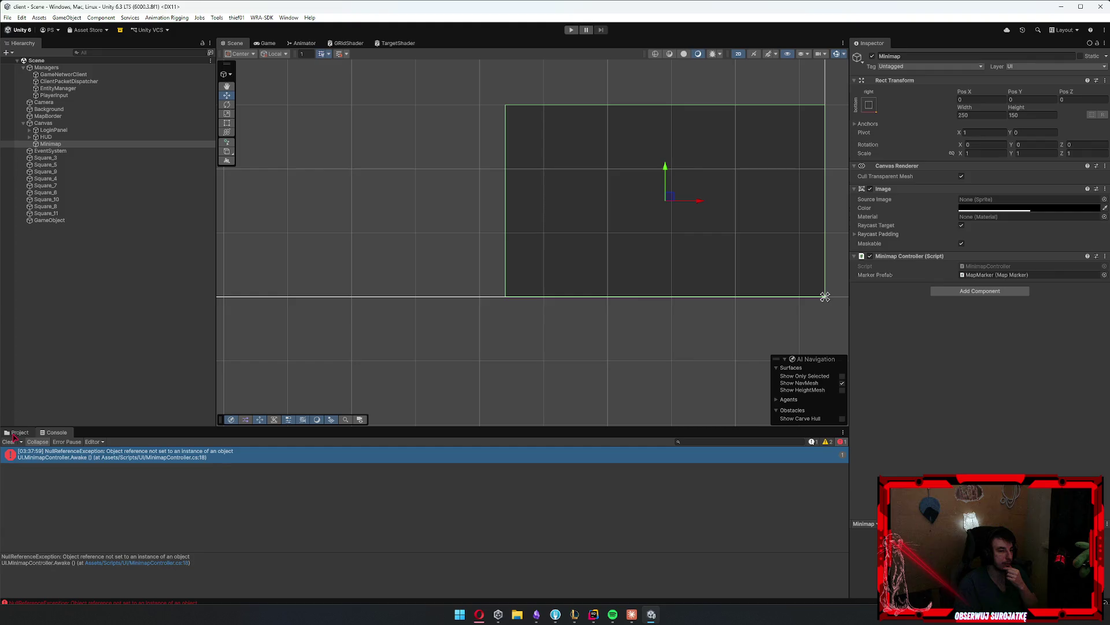
# Play and log in, then select the first spawned MapMarker(Clone) under the Minimap in the Scene view
pyautogui.click(17, 433)
pyautogui.click(93, 360)
pyautogui.click(570, 30)
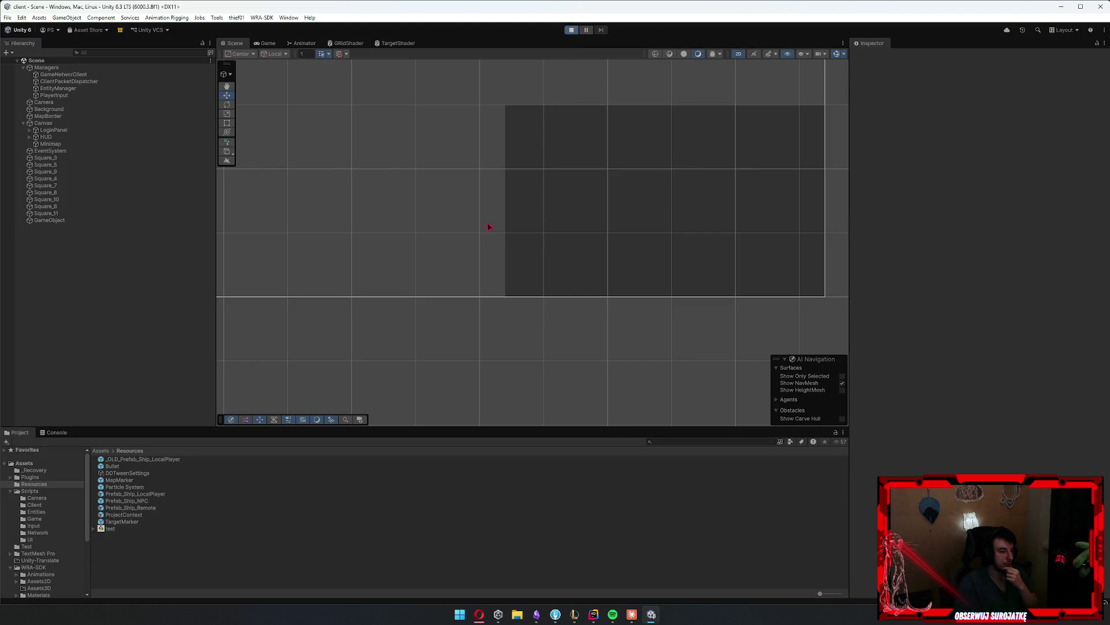
pyautogui.click(547, 266)
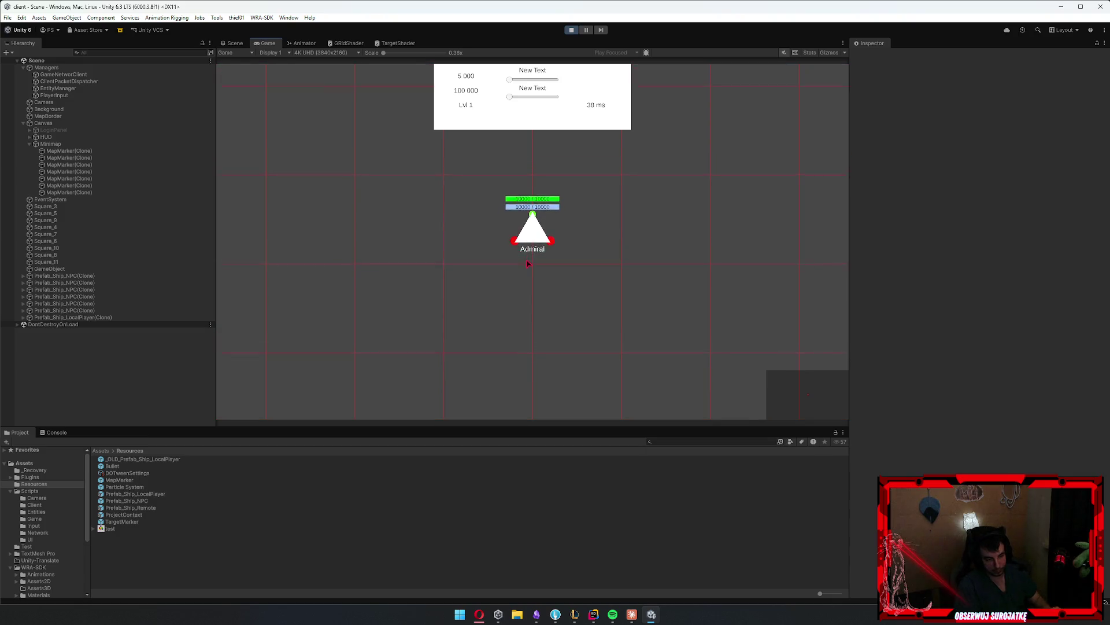
pyautogui.press('d')
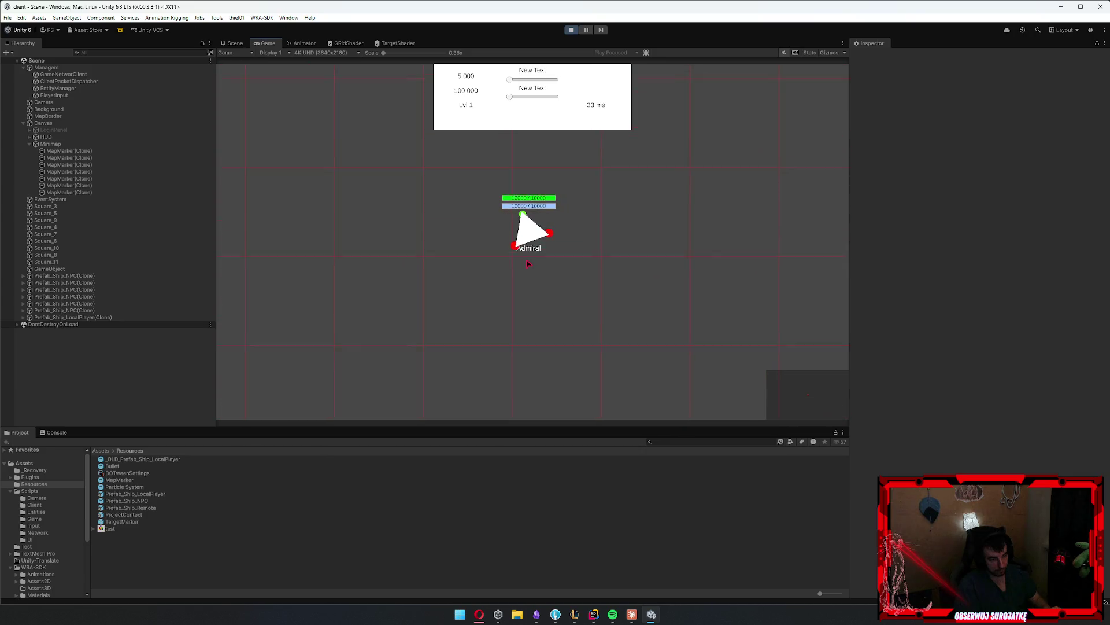
pyautogui.click(237, 43)
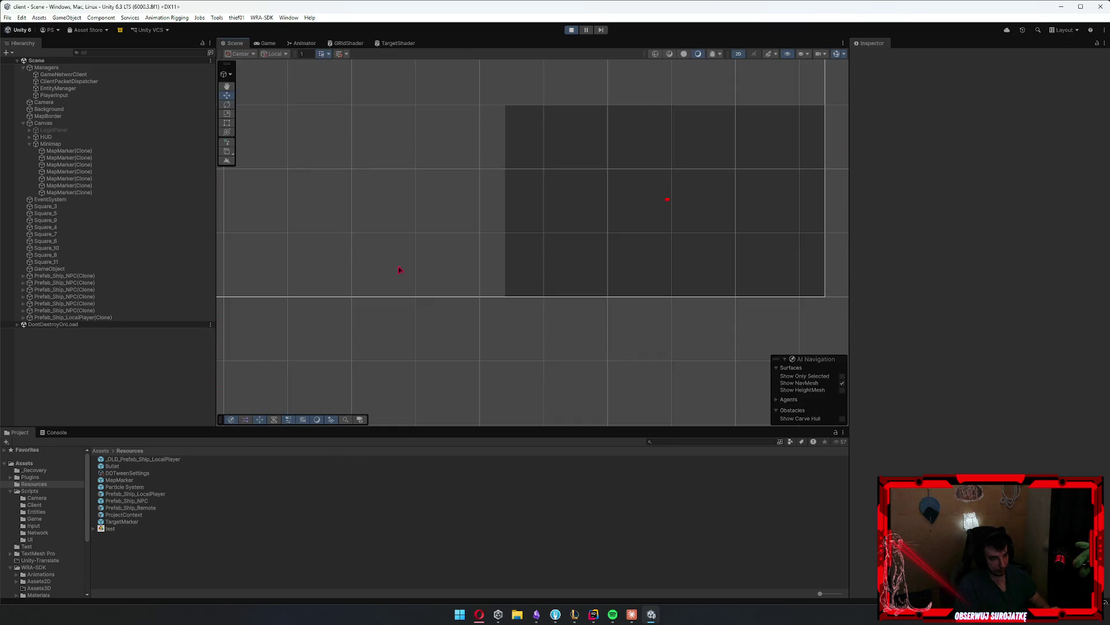
pyautogui.click(667, 199)
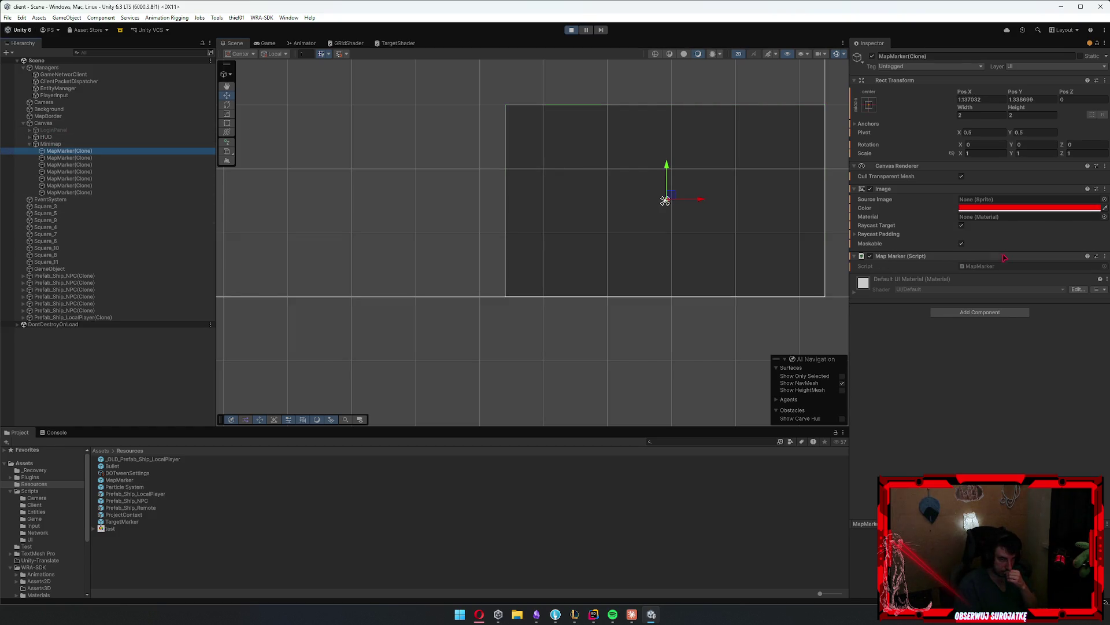
# Open MapMarker.cs from the UI scripts folder and step through the MapMarker clones
pyautogui.click(30, 539)
pyautogui.doubleClick(116, 473)
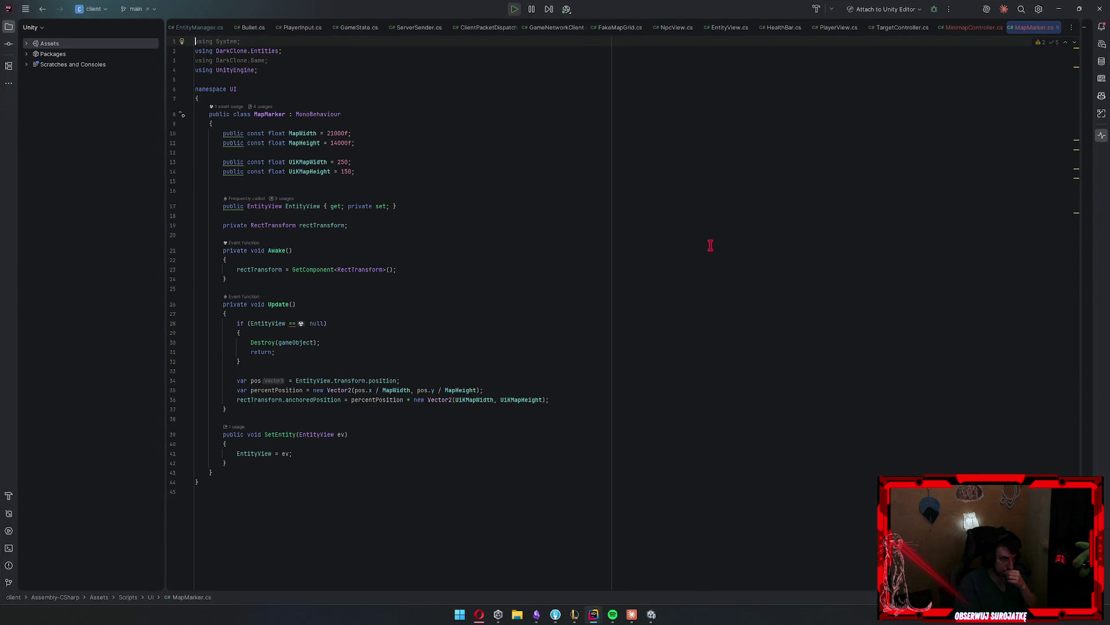
pyautogui.hotkey('alt', 'Tab')
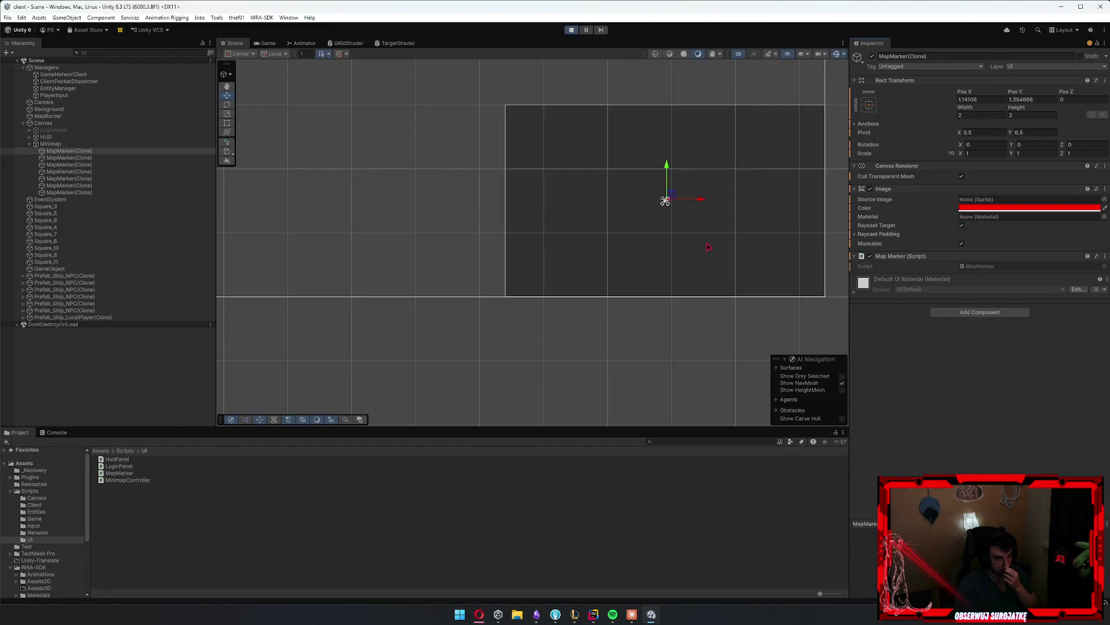
pyautogui.click(155, 157)
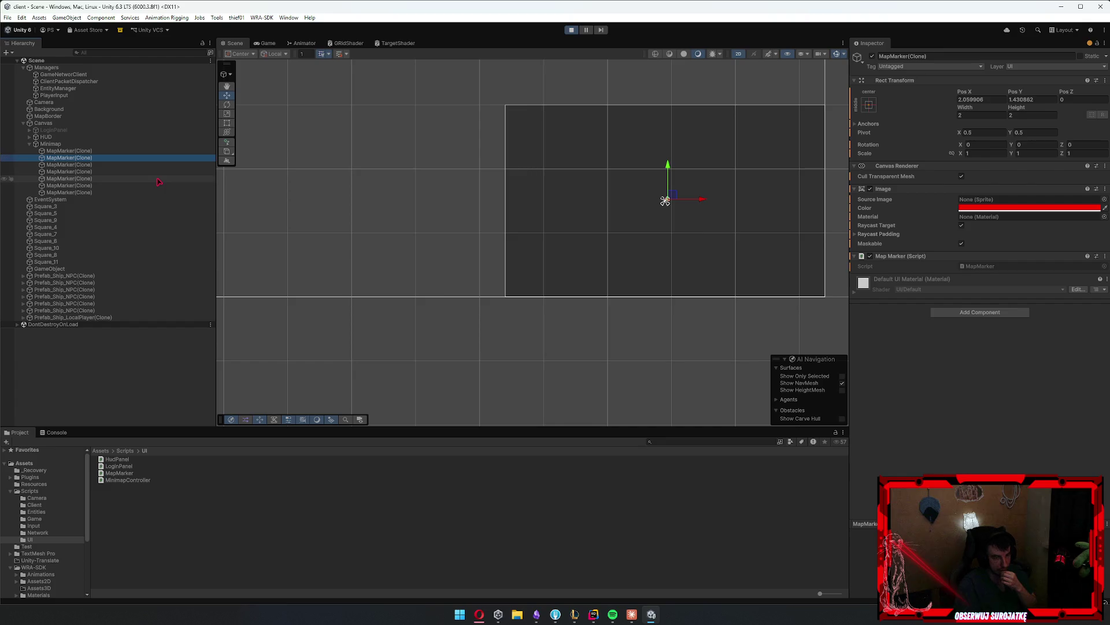
pyautogui.press('Down')
pyautogui.press('Down')
pyautogui.press('Down')
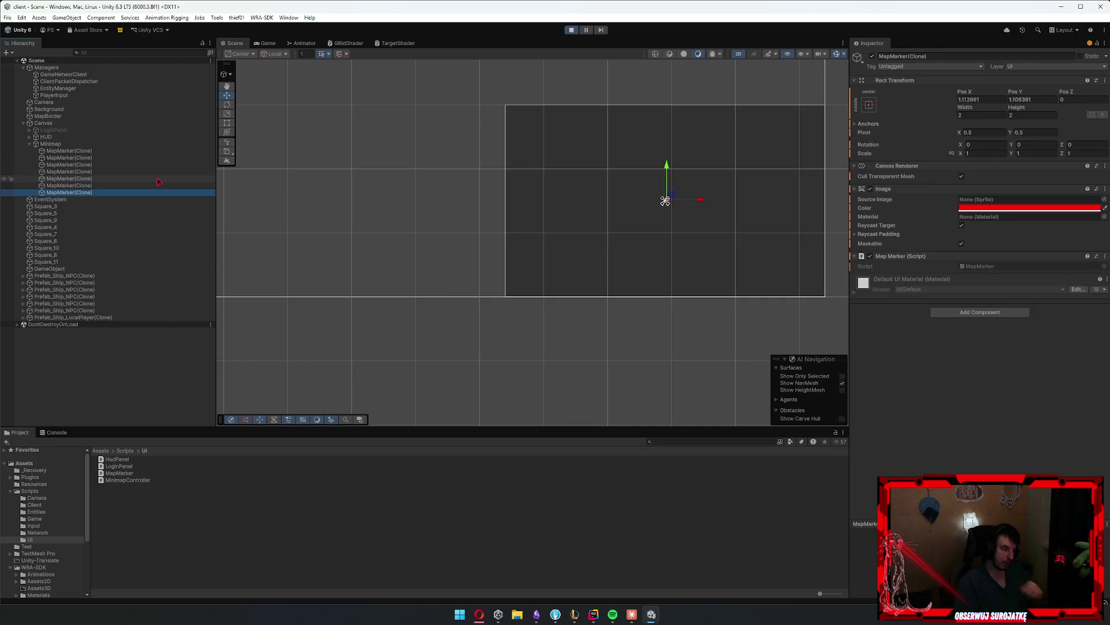
pyautogui.scroll(-2, 289, 214)
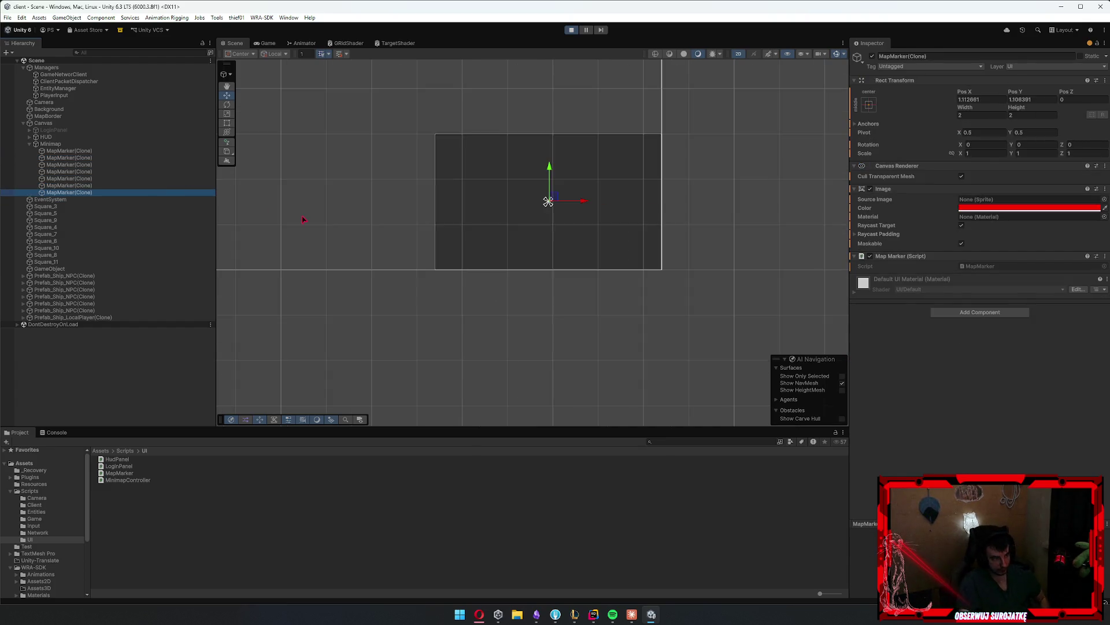
# Frame an NPC ship, read the local player ship's position (about 93 by 103), and return to MapMarker code
pyautogui.click(70, 275)
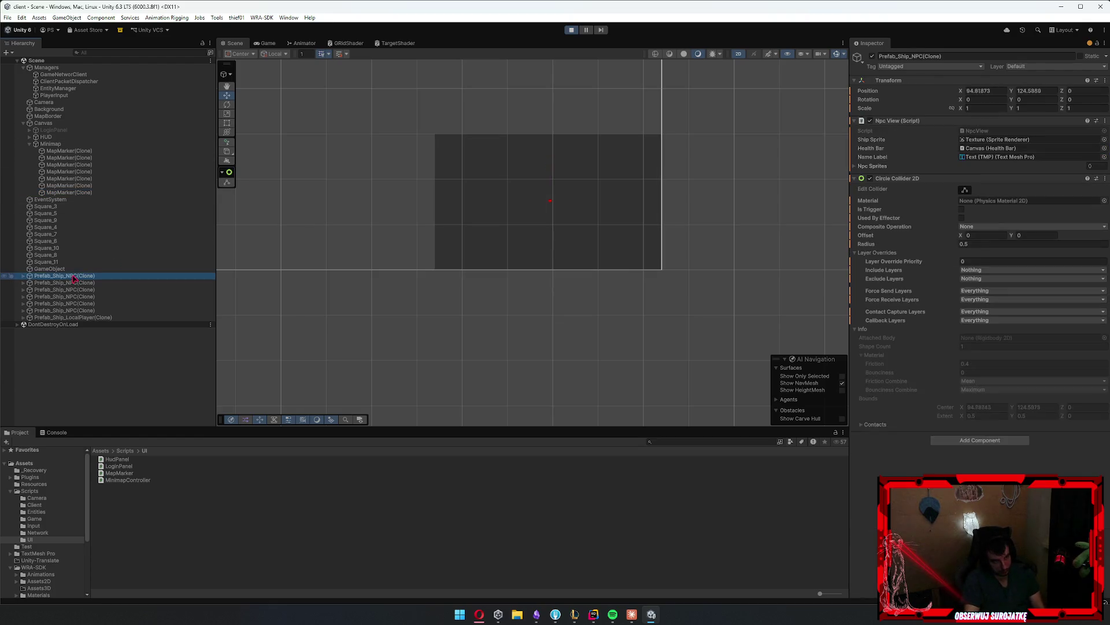
pyautogui.scroll(-1, 472, 207)
pyautogui.scroll(-3, 471, 208)
pyautogui.press('f')
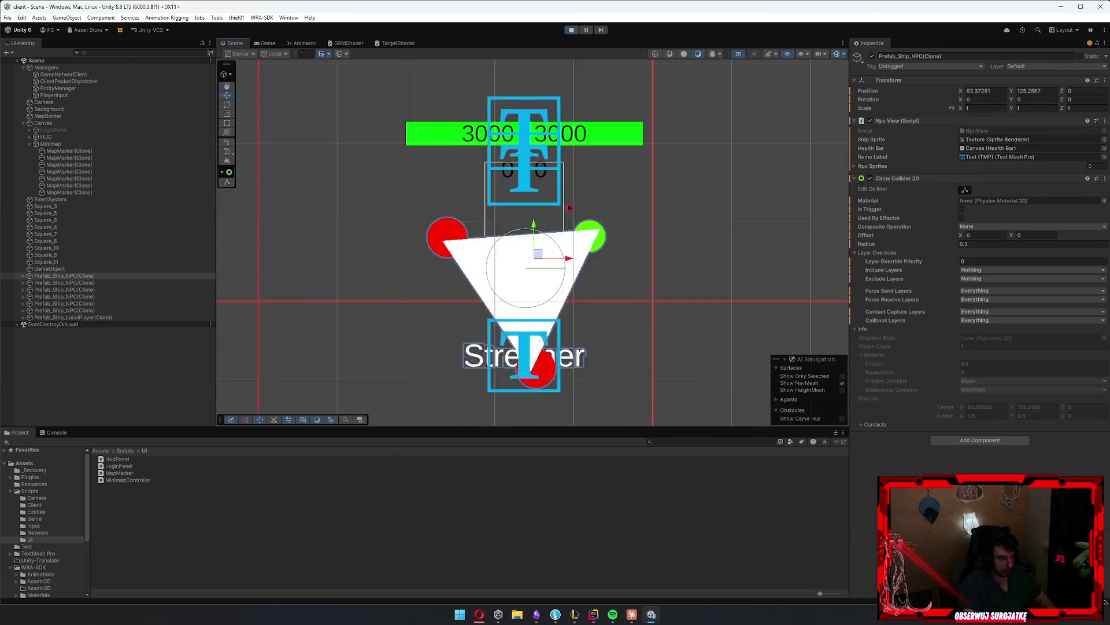
pyautogui.scroll(-6, 495, 230)
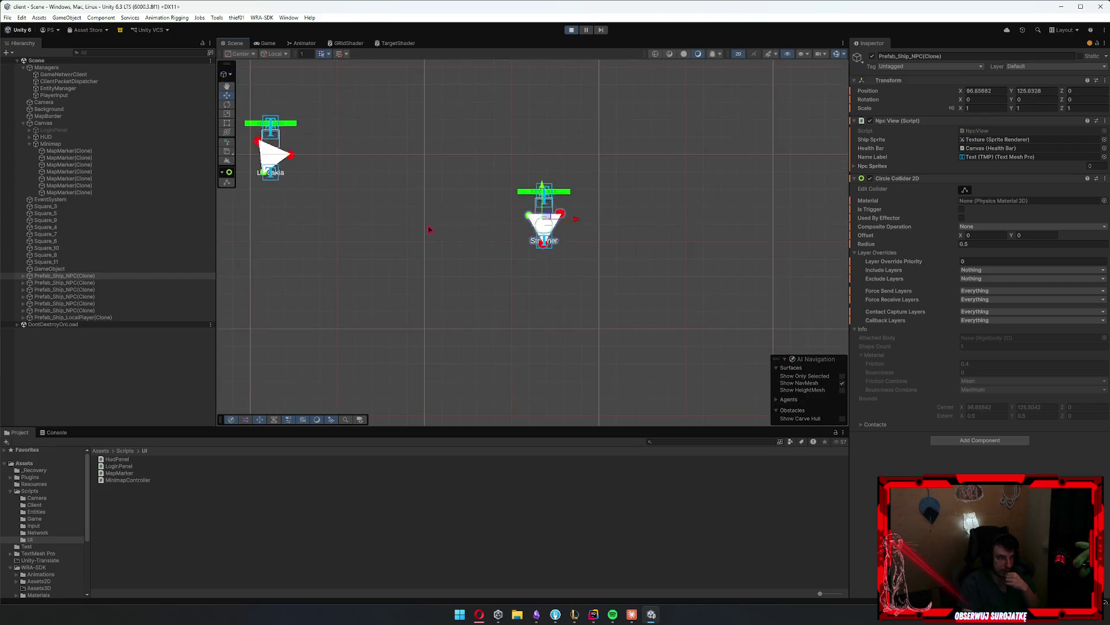
pyautogui.scroll(-8, 422, 231)
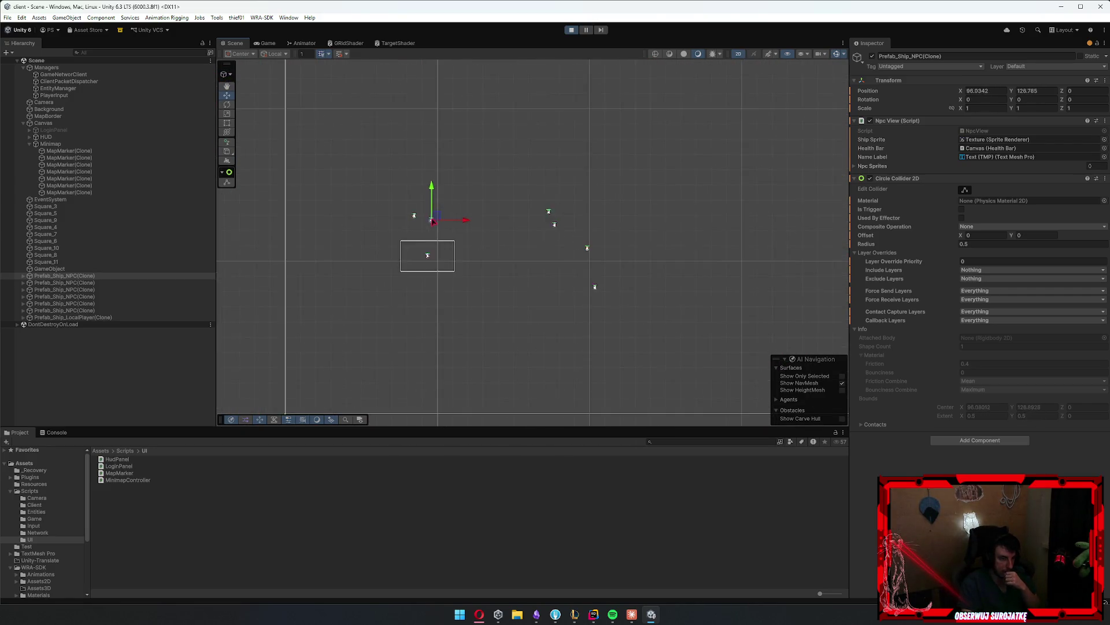
pyautogui.scroll(-5, 505, 253)
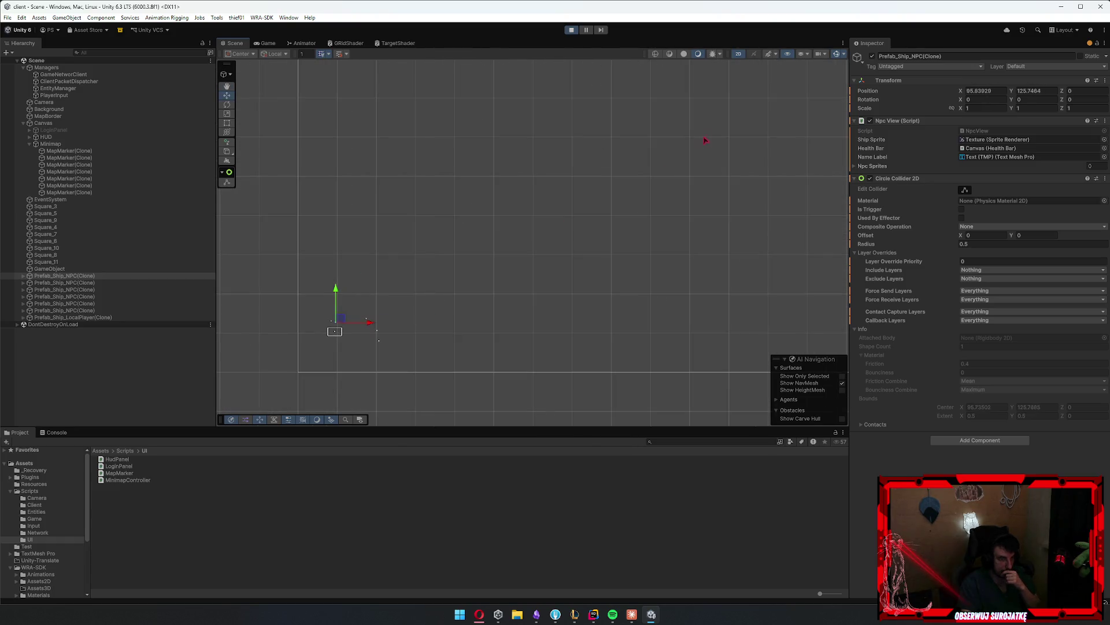
pyautogui.press('f')
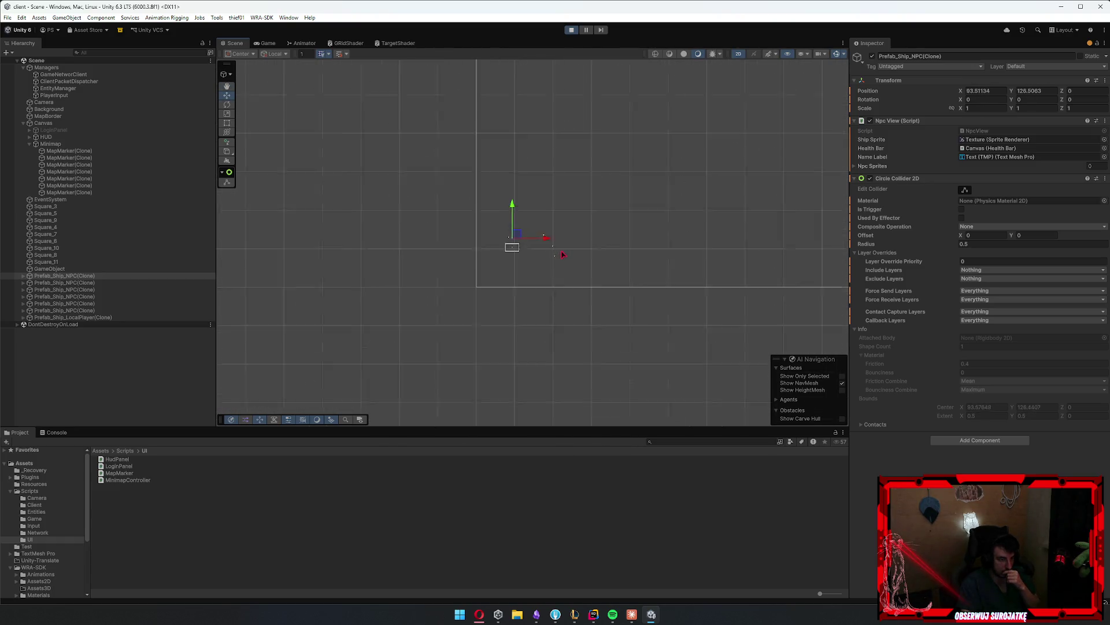
pyautogui.scroll(5, 518, 249)
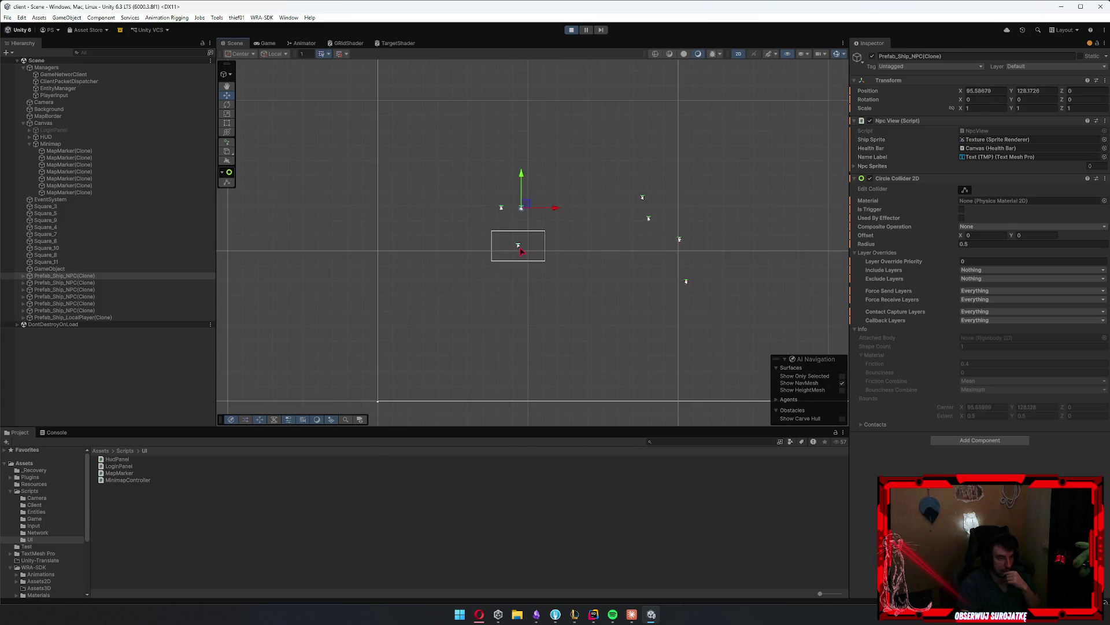
pyautogui.click(520, 250)
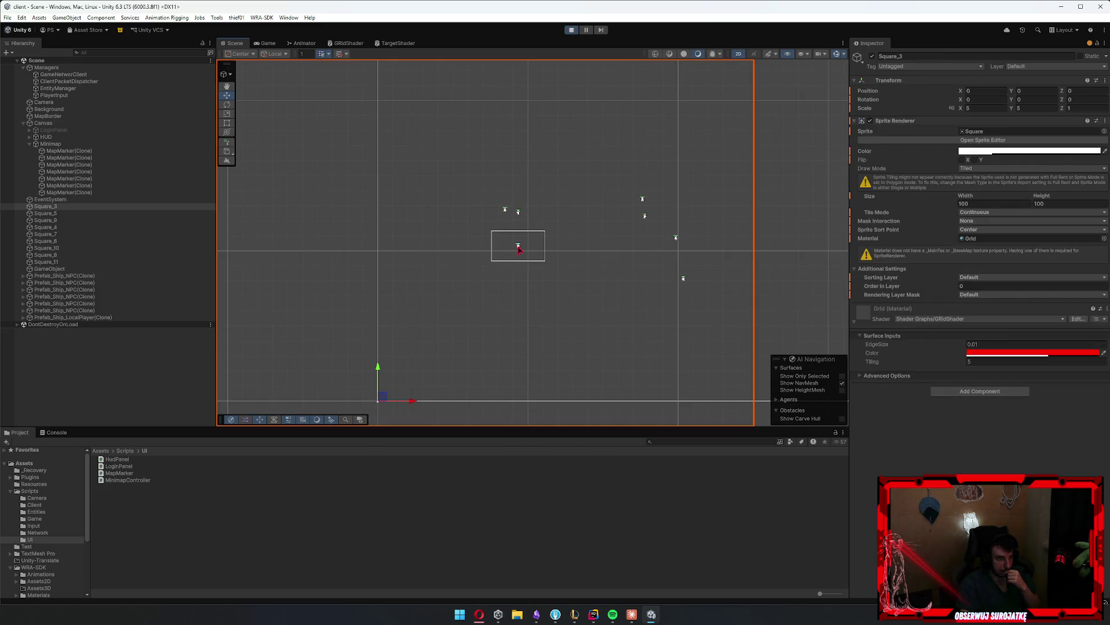
pyautogui.click(518, 249)
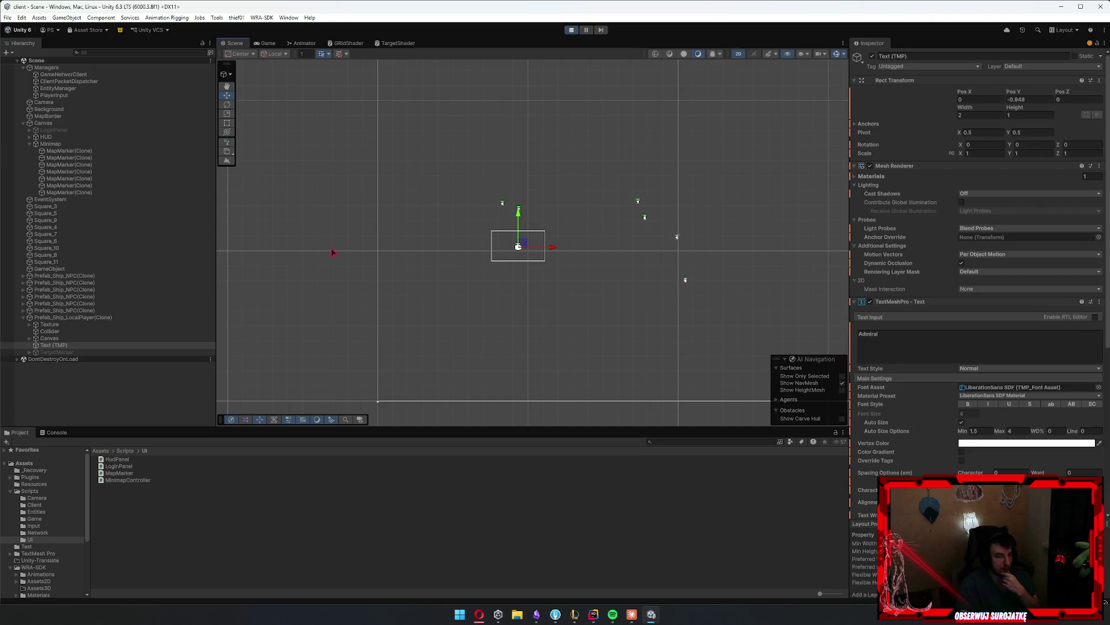
pyautogui.click(162, 318)
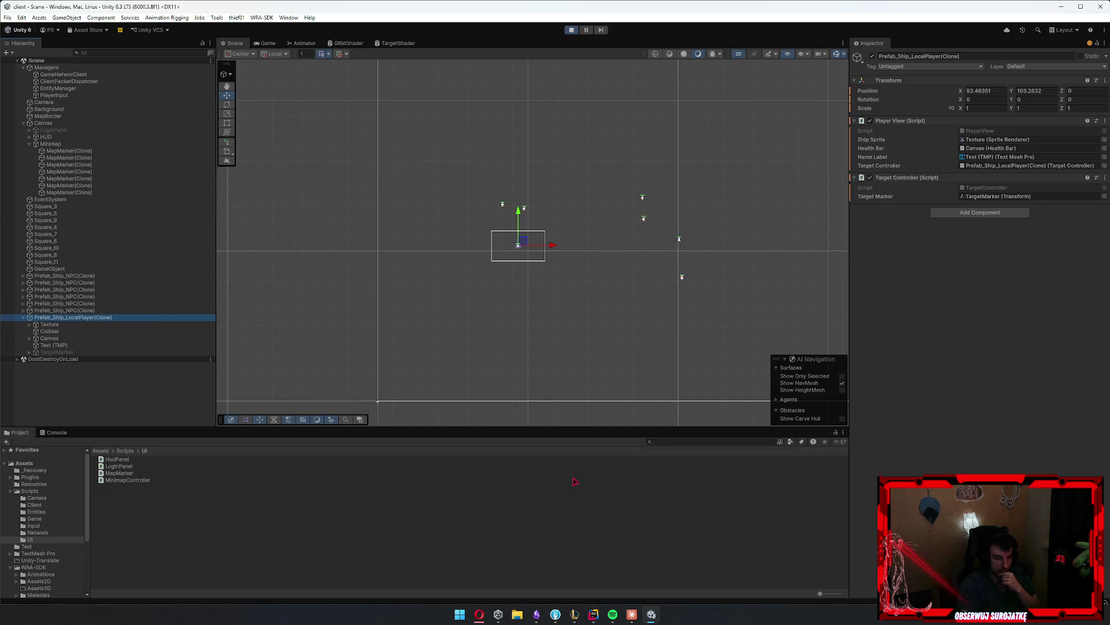
pyautogui.moveTo(594, 614)
pyautogui.click(632, 562)
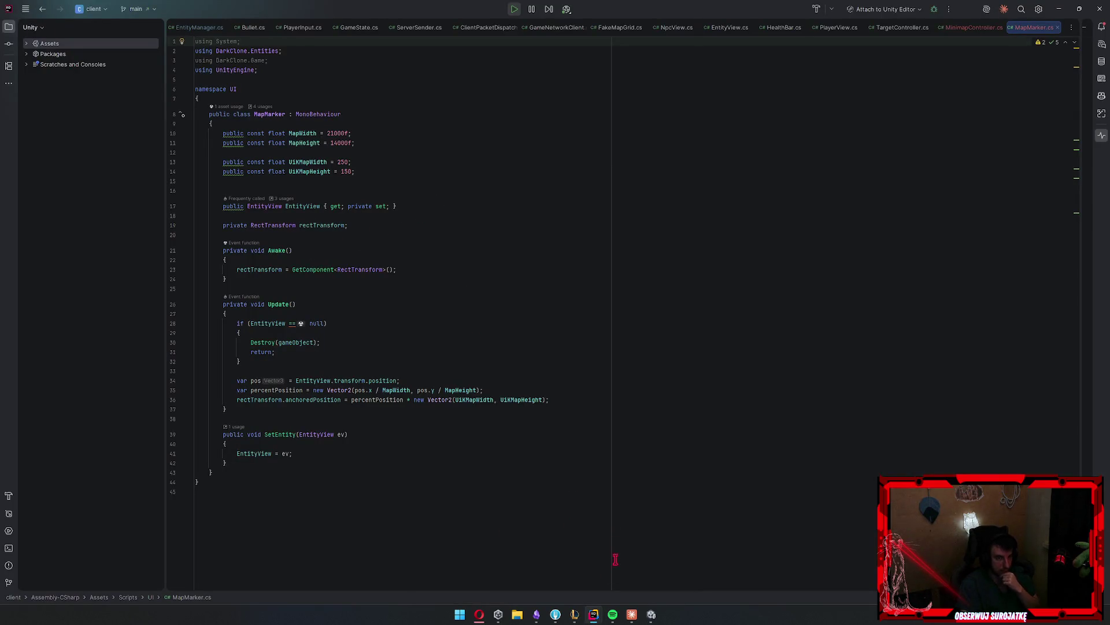
# Search all files for 'tounity' and open the ToUnity definition in ClientConstants.cs
pyautogui.moveTo(594, 614)
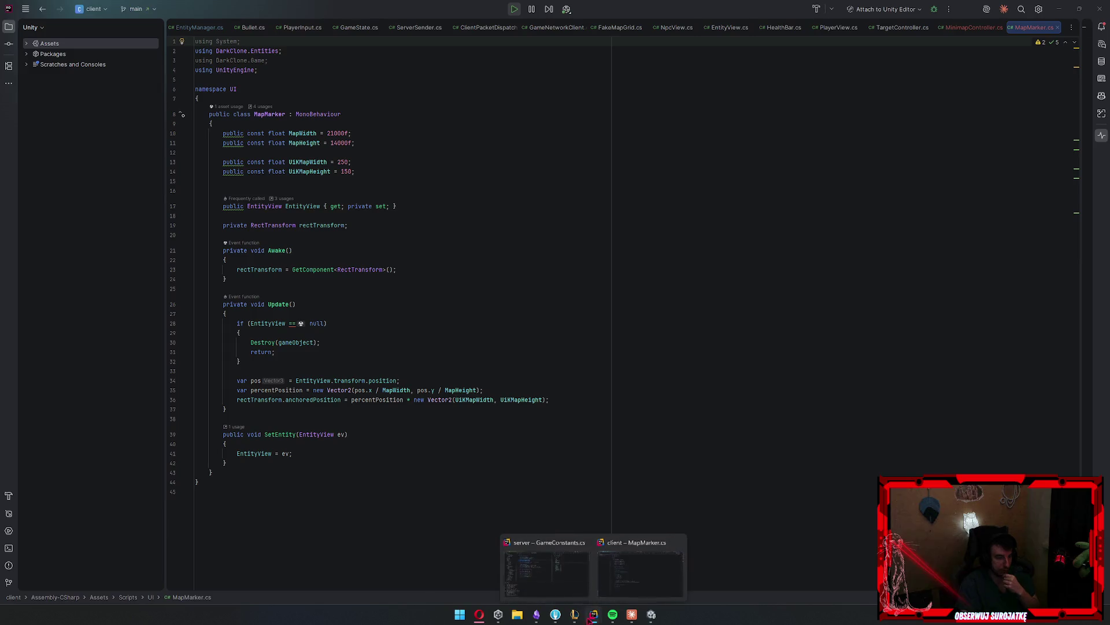
pyautogui.click(543, 564)
pyautogui.click(455, 241)
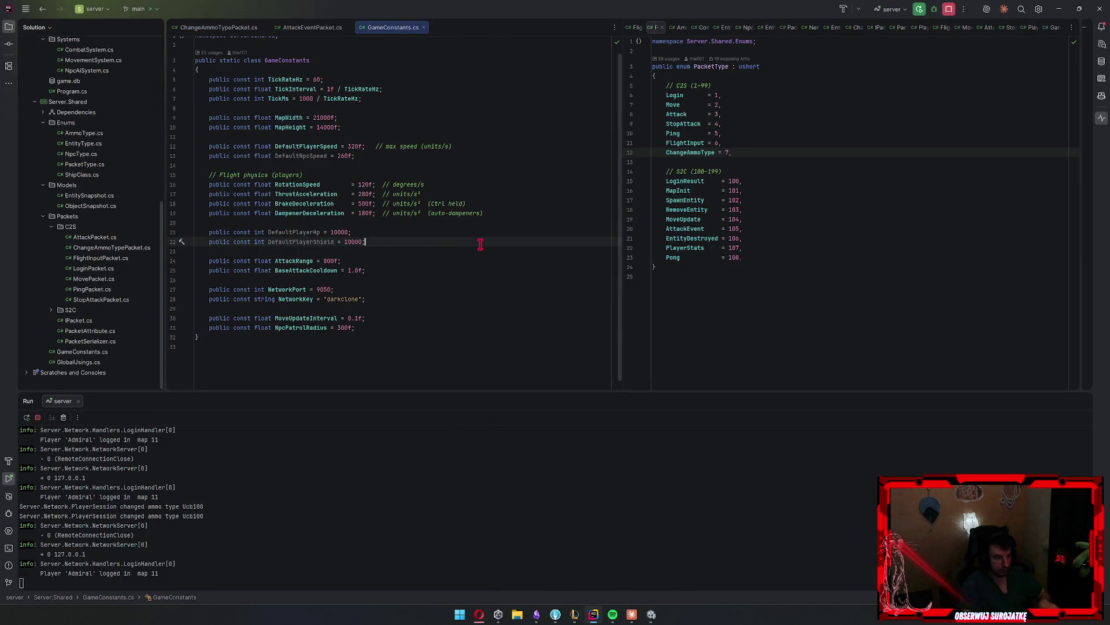
pyautogui.hotkey('ctrl', 'shift', 'f')
pyautogui.write('tounity')
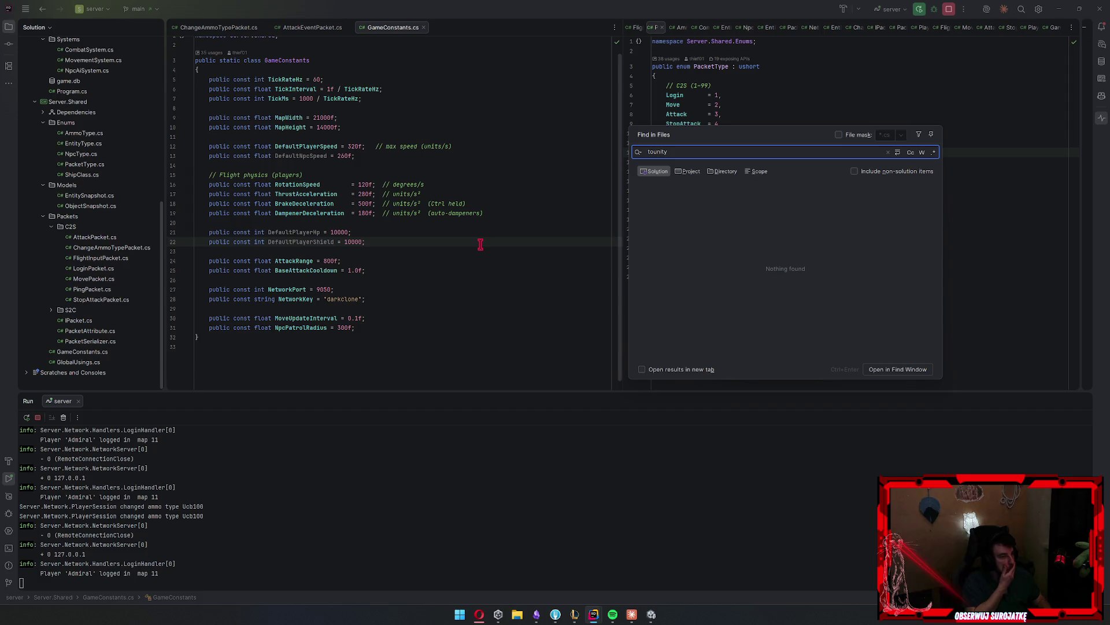
pyautogui.press('Escape')
pyautogui.hotkey('alt', 'Tab')
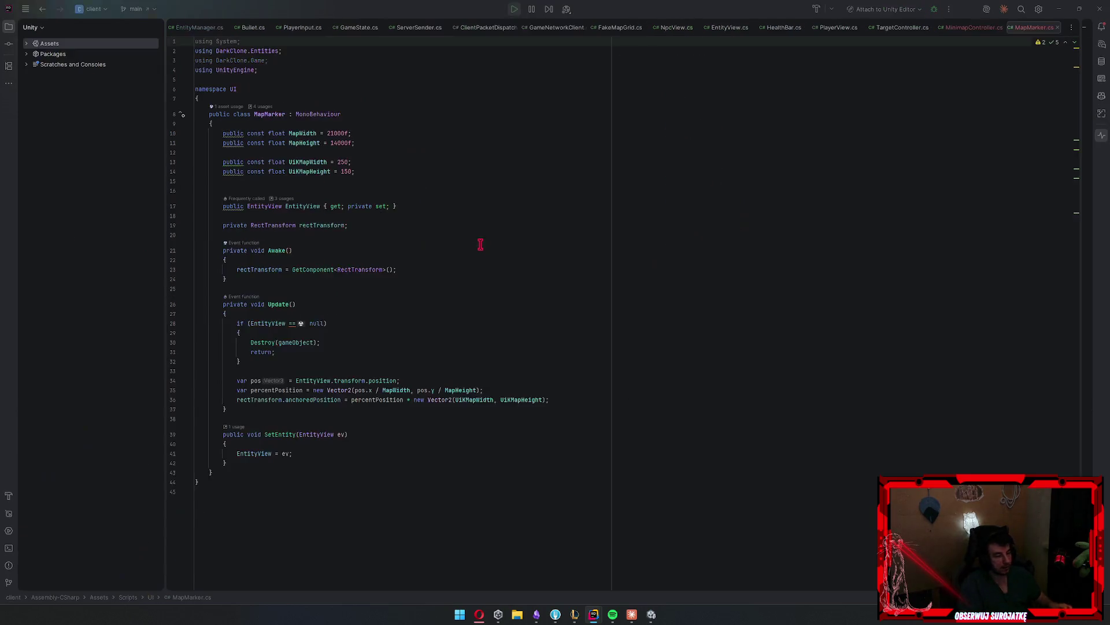
pyautogui.hotkey('ctrl', 'f')
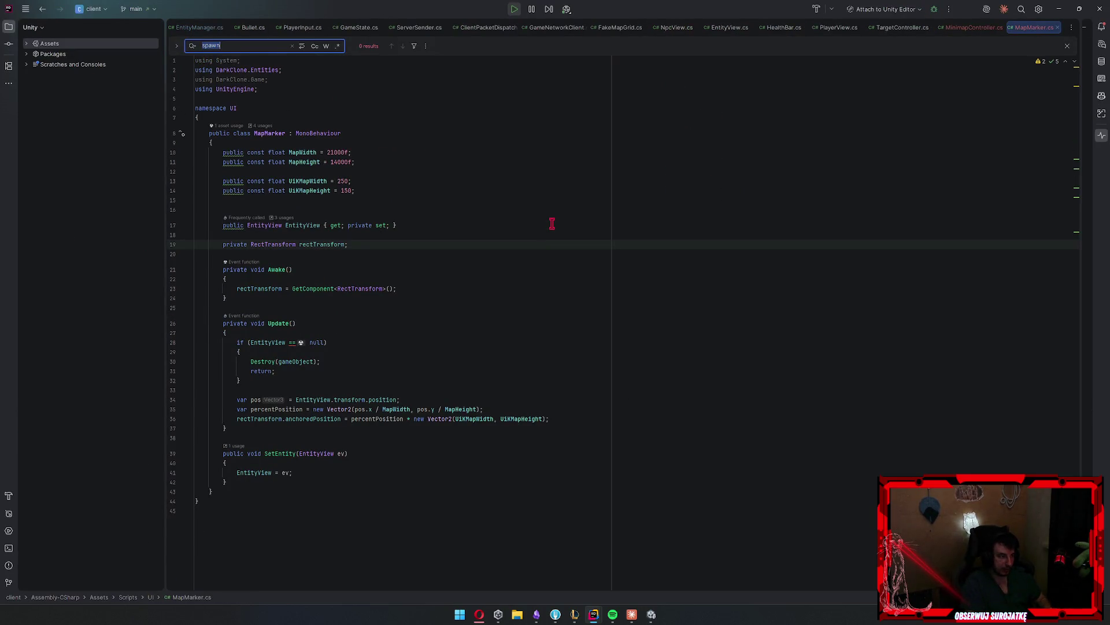
pyautogui.press('Escape')
pyautogui.hotkey('alt', 'Tab')
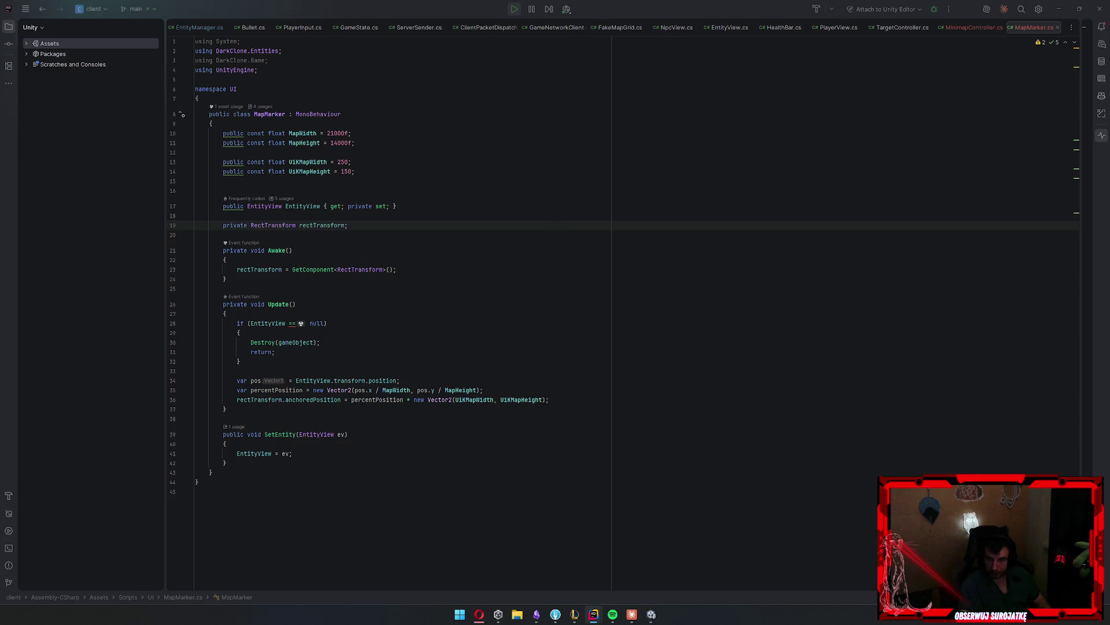
pyautogui.hotkey('ctrl', 'shift', 'f')
pyautogui.write('tounity')
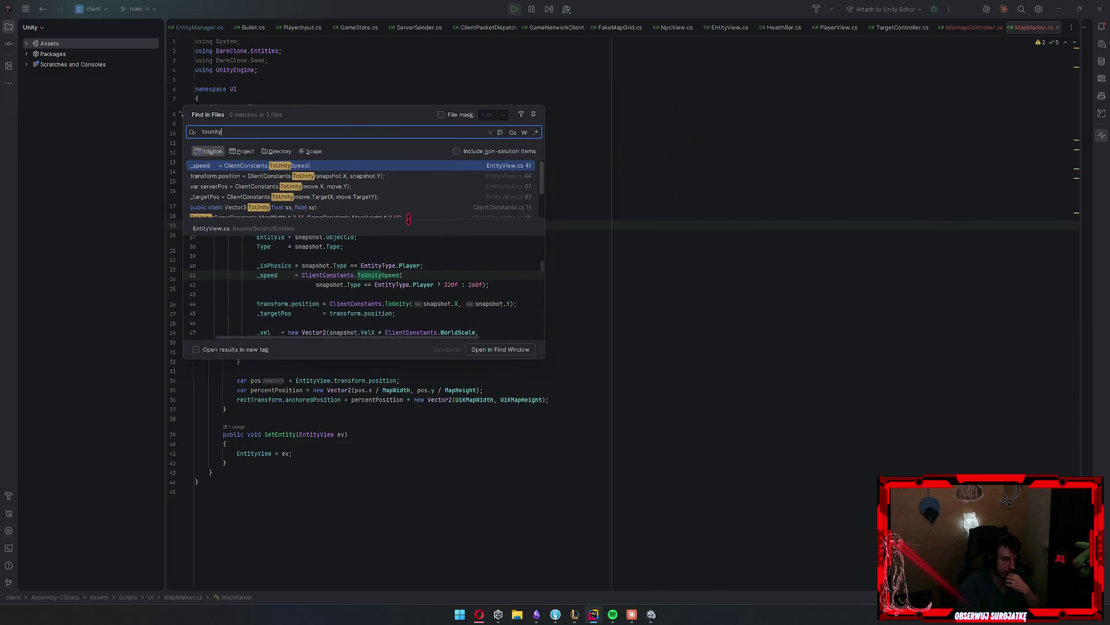
pyautogui.write('\\')
pyautogui.press('BackSpace')
pyautogui.press('Return')
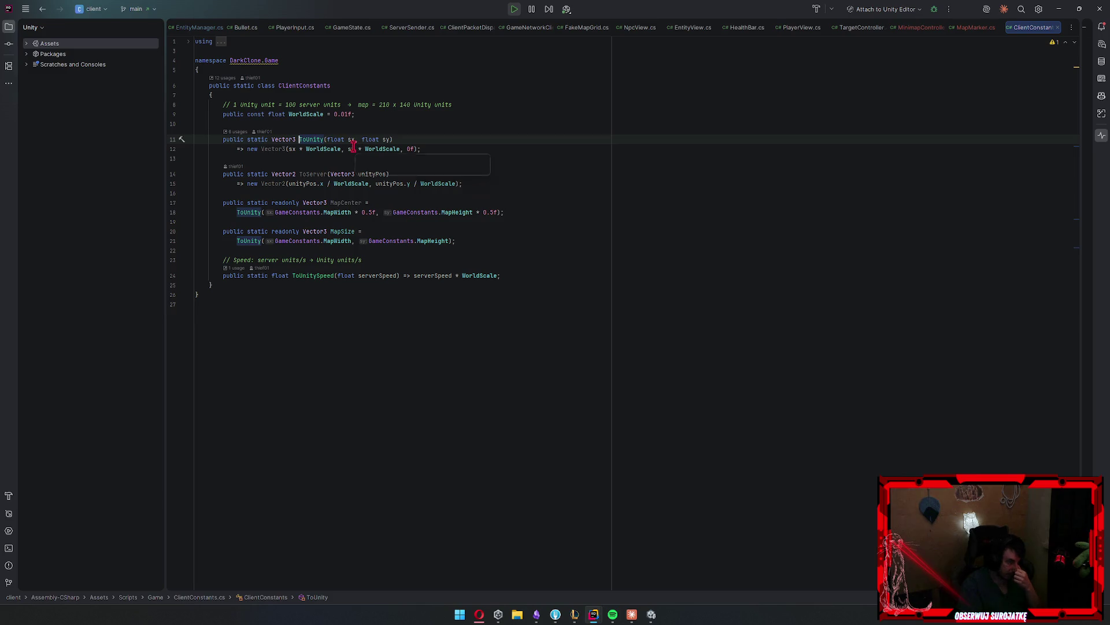
# Check the 0.01f WorldScale, then set MapMarker's MapWidth to 210f and MapHeight to 140f
pyautogui.click(349, 114)
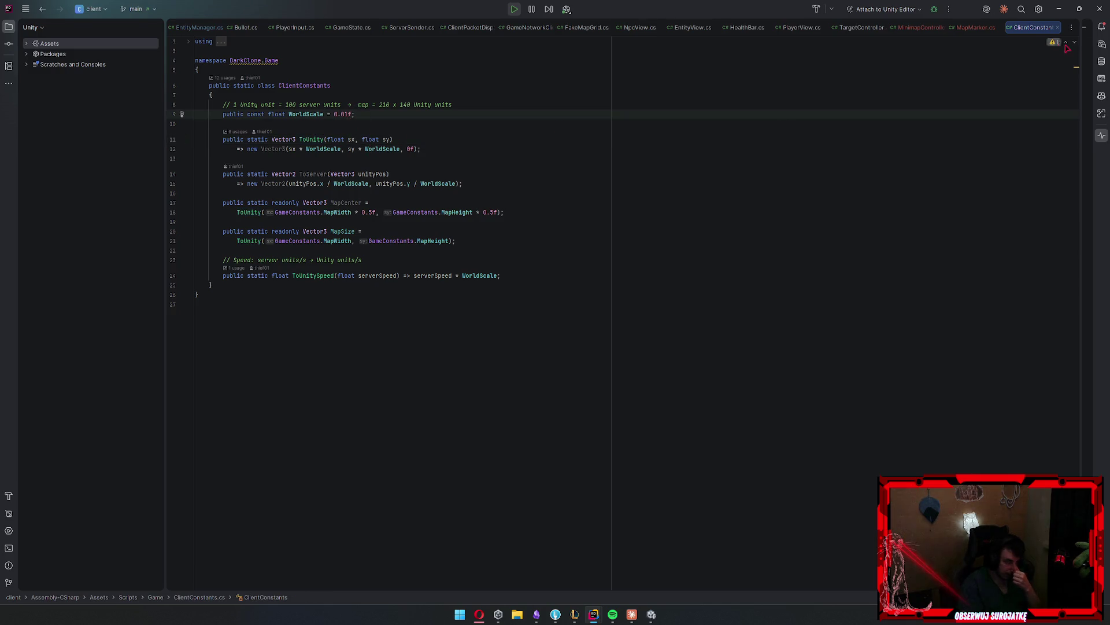
pyautogui.click(977, 28)
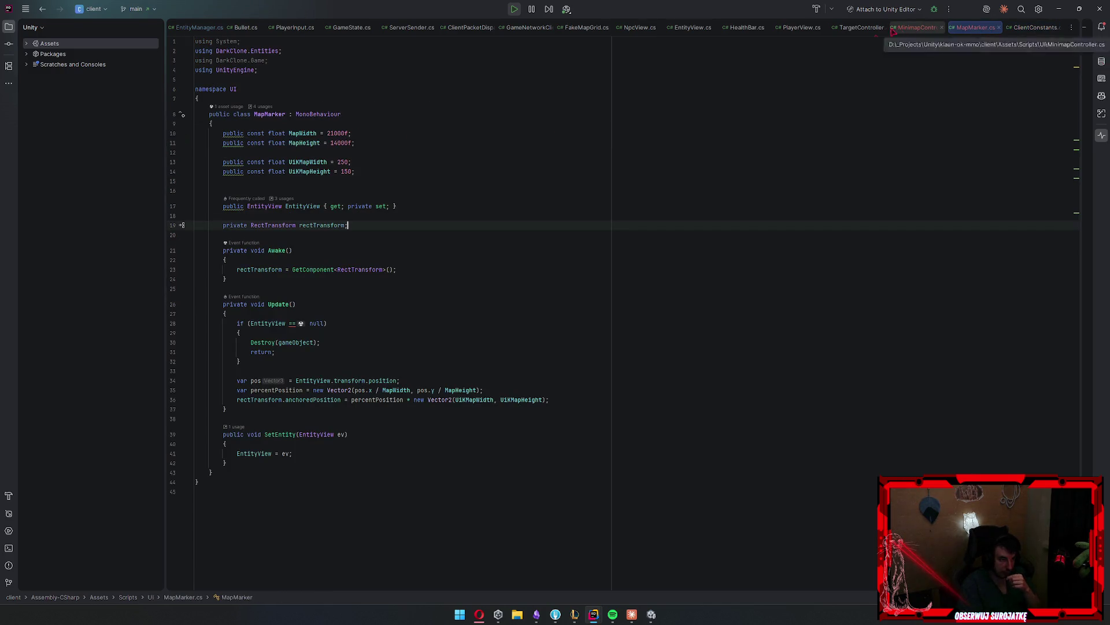
pyautogui.click(346, 133)
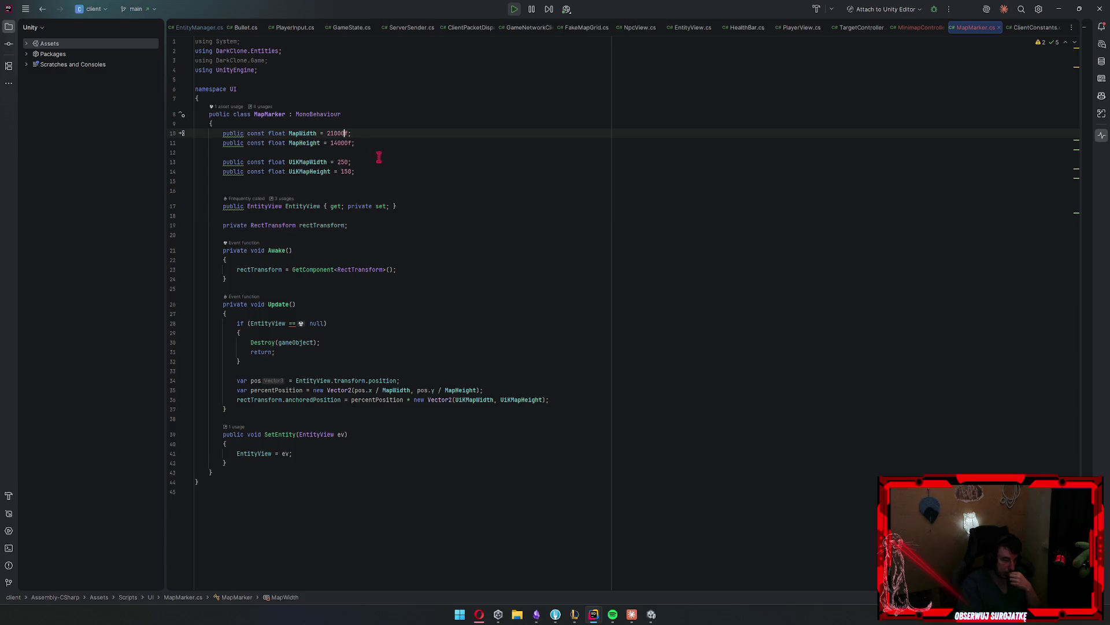
pyautogui.press('BackSpace')
pyautogui.press('BackSpace')
pyautogui.press('Down')
pyautogui.press('Delete')
pyautogui.press('Delete')
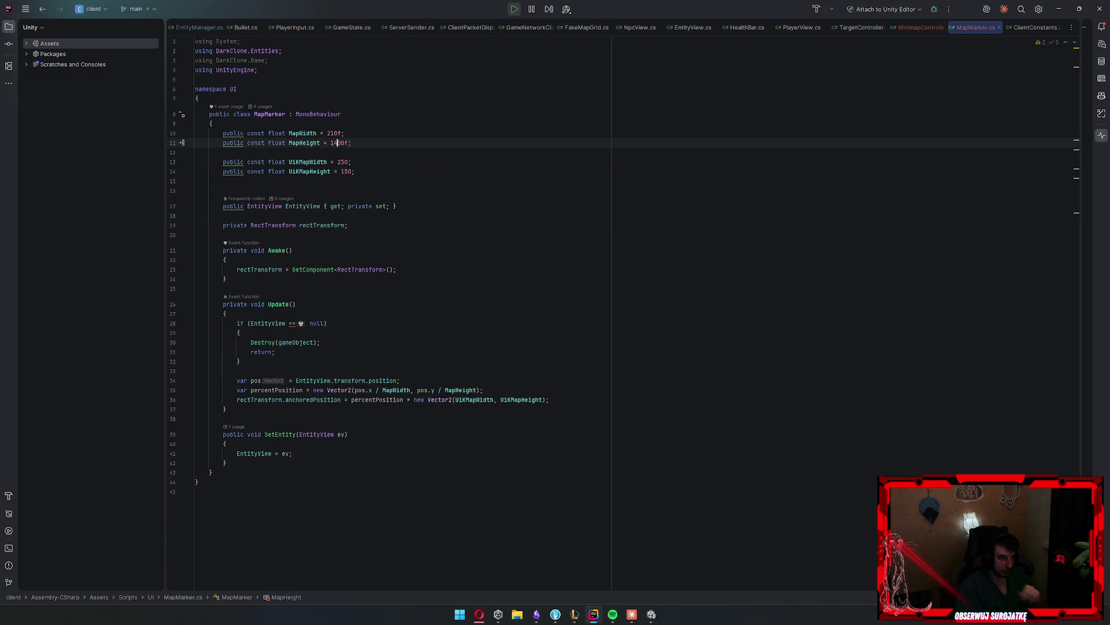
pyautogui.click(1059, 8)
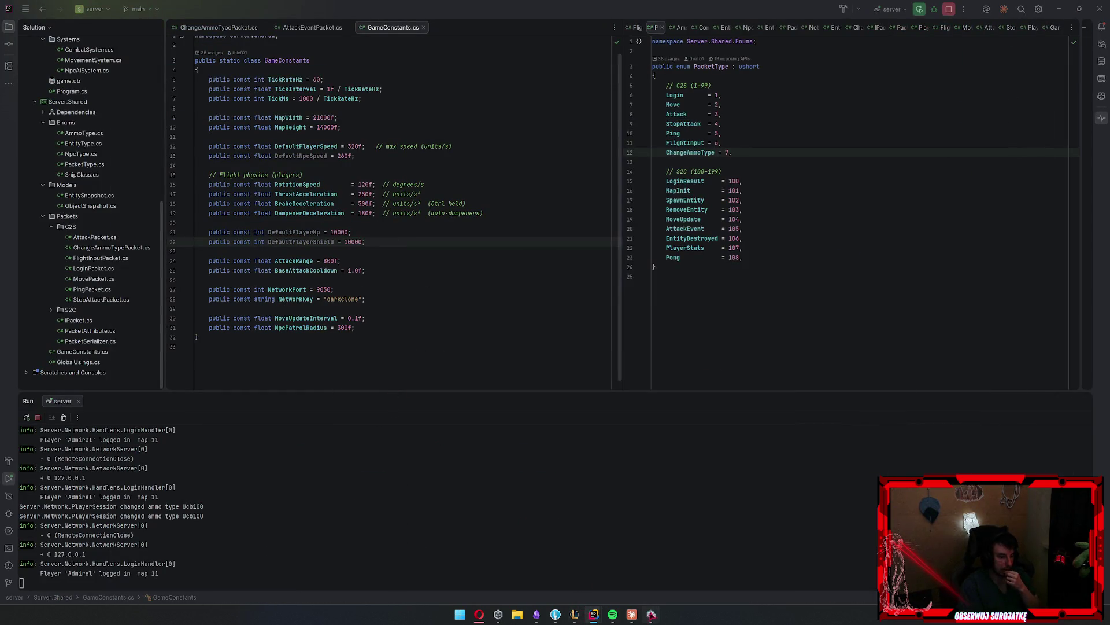
# Switch back to the Unity editor and exit play mode
pyautogui.click(651, 614)
pyautogui.click(572, 30)
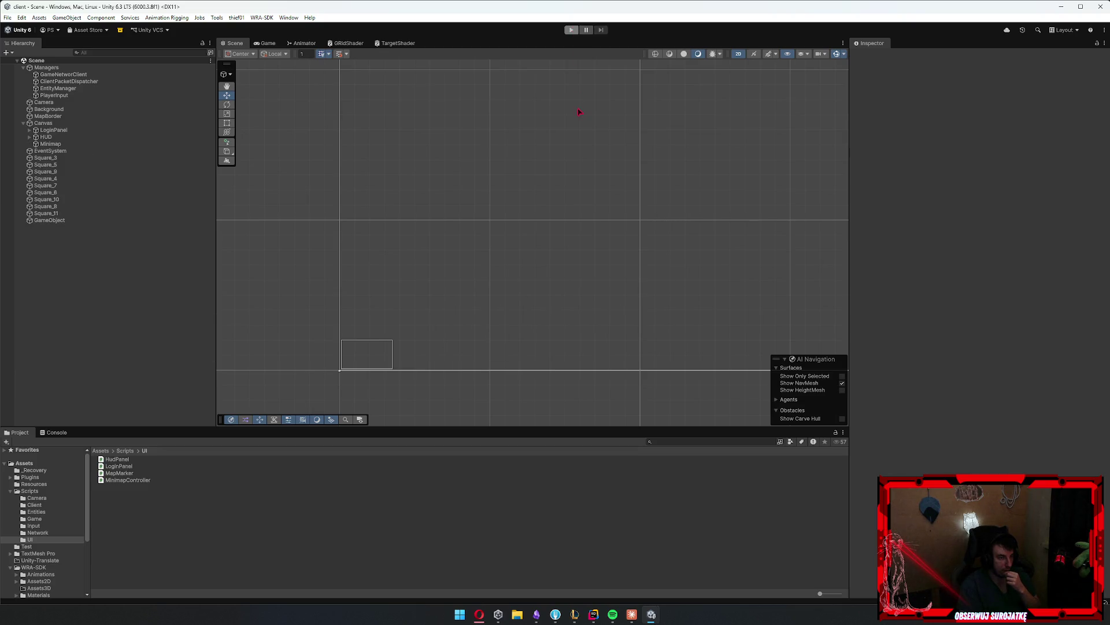
# Test-run the game with a login, stop it, and show the Assets/Resources prefabs
pyautogui.hotkey('ctrl', 'p')
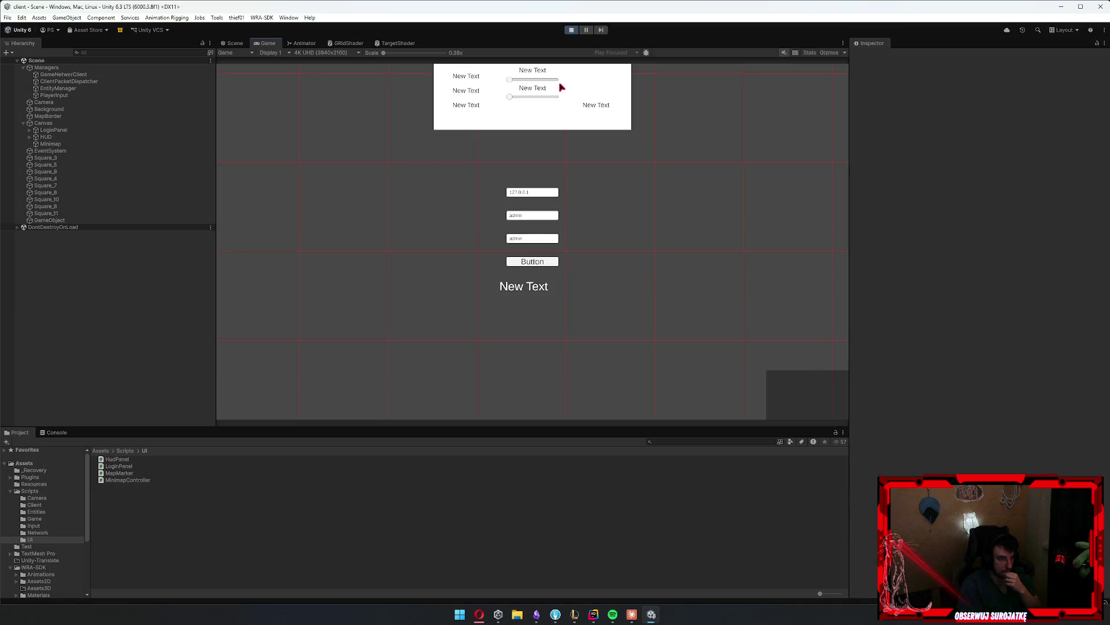
pyautogui.click(536, 263)
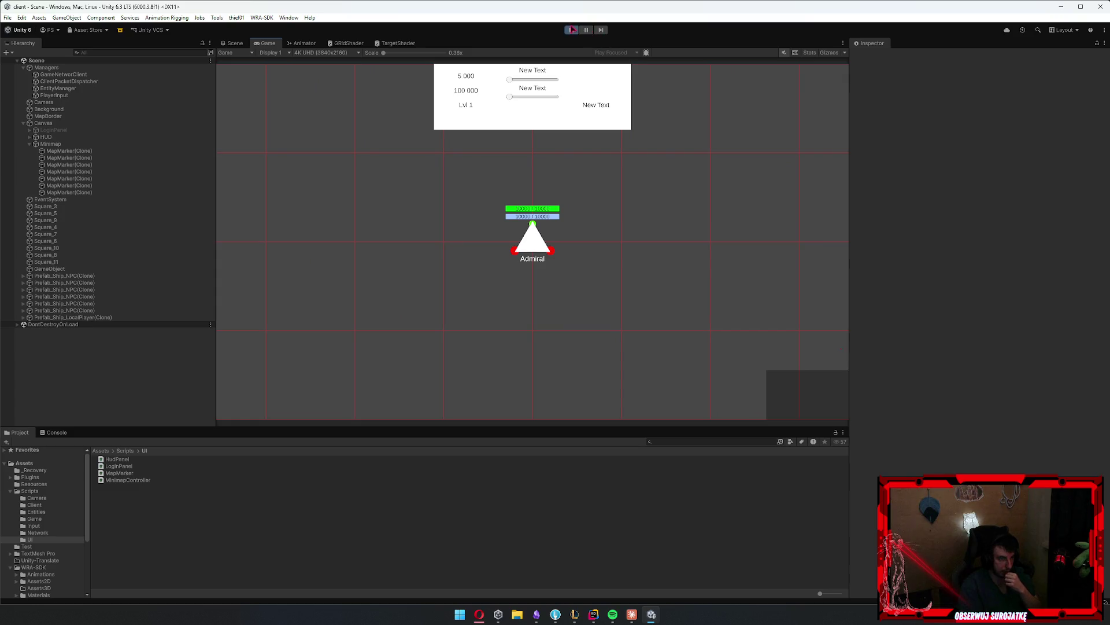
pyautogui.click(572, 29)
pyautogui.click(34, 483)
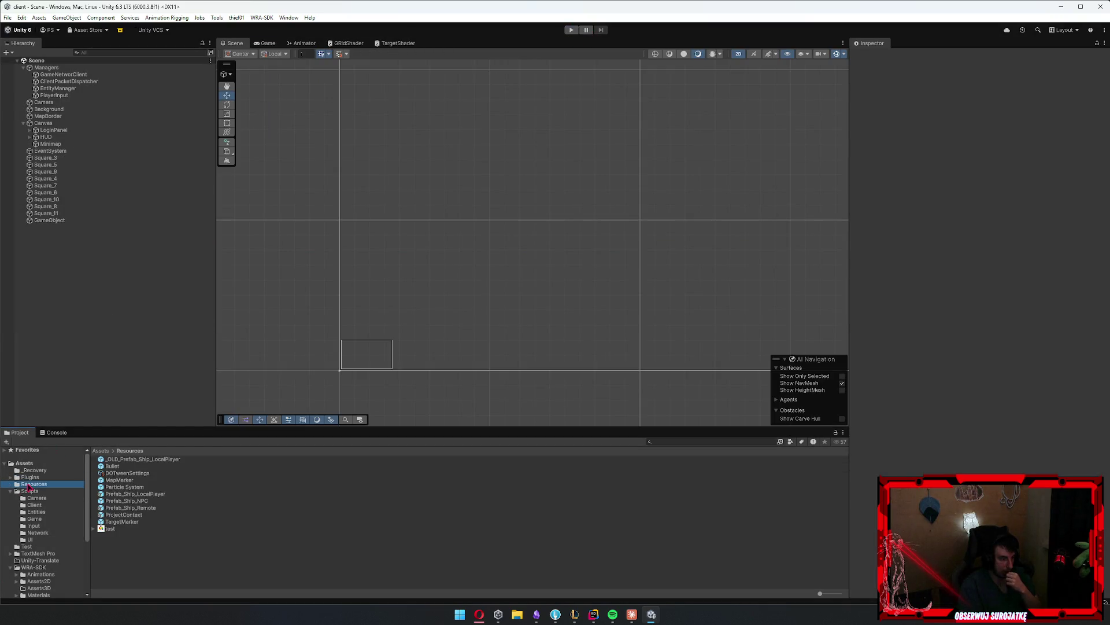
# Open the MapMarker prefab from Resources for editing, after briefly opening TargetMarker
pyautogui.click(128, 501)
pyautogui.doubleClick(122, 521)
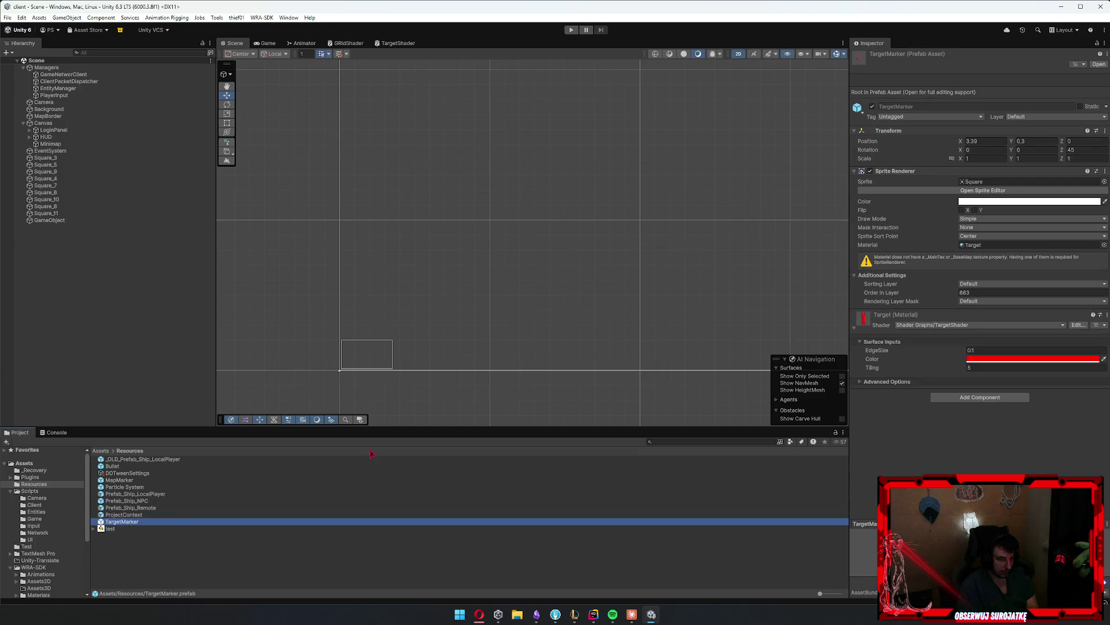
pyautogui.click(146, 508)
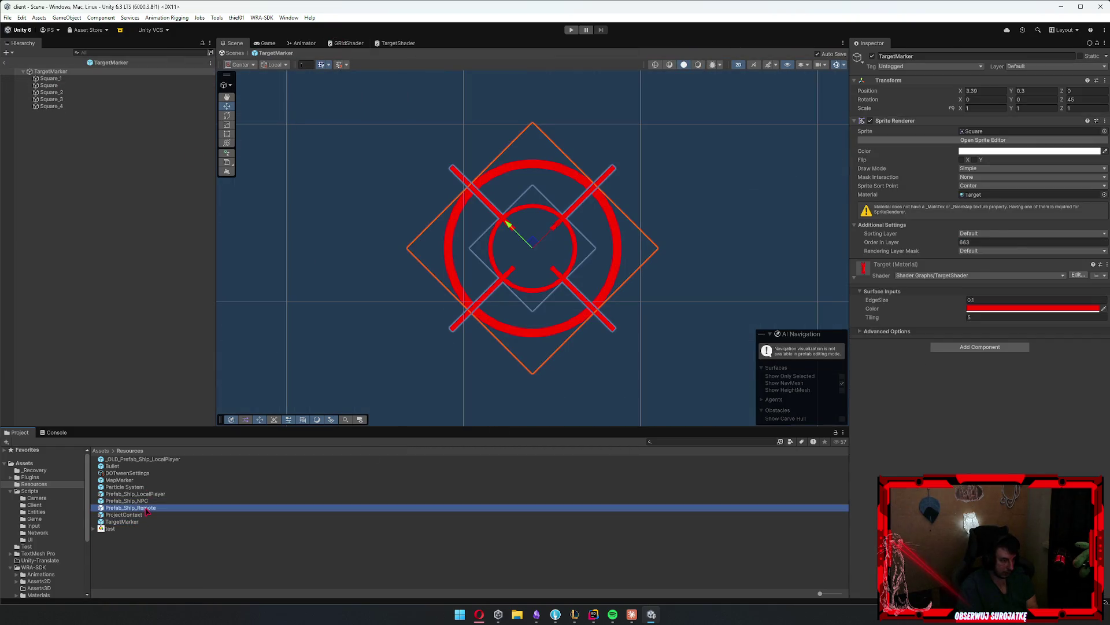
pyautogui.doubleClick(119, 479)
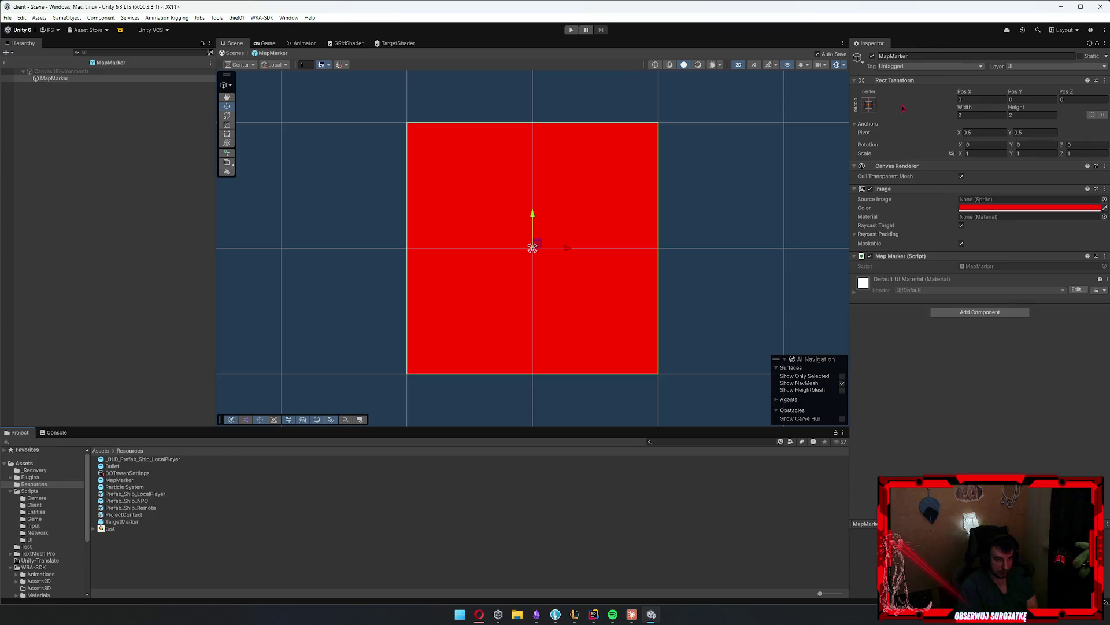
# Anchor MapMarker's Rect Transform to bottom-left and set Pivot X and Y to 0
pyautogui.click(869, 104)
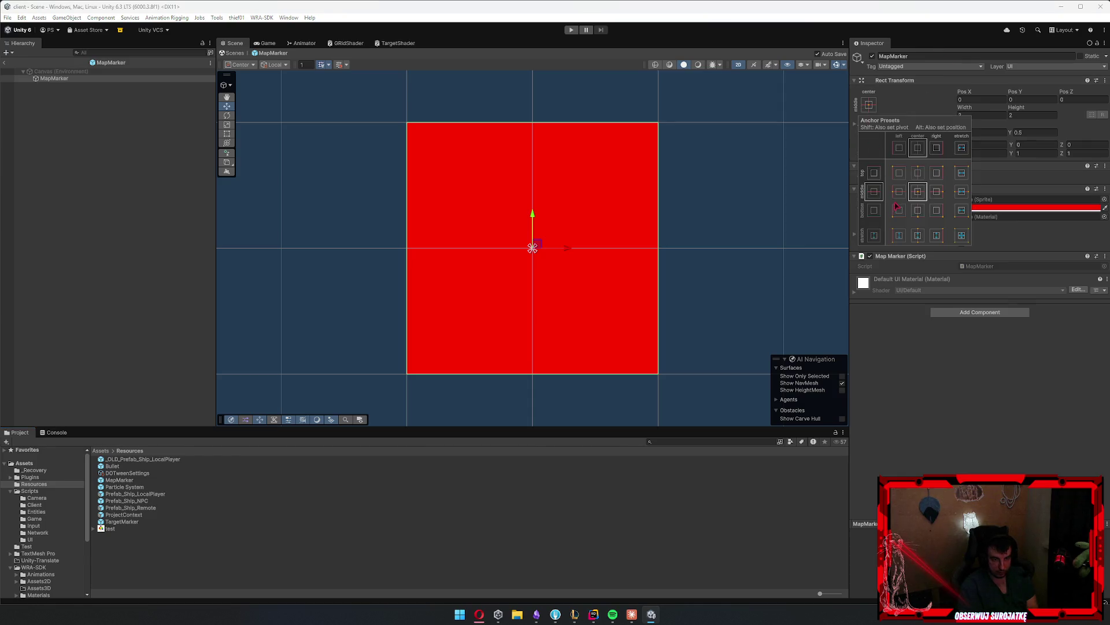
pyautogui.click(976, 124)
pyautogui.click(984, 133)
pyautogui.press('BackSpace')
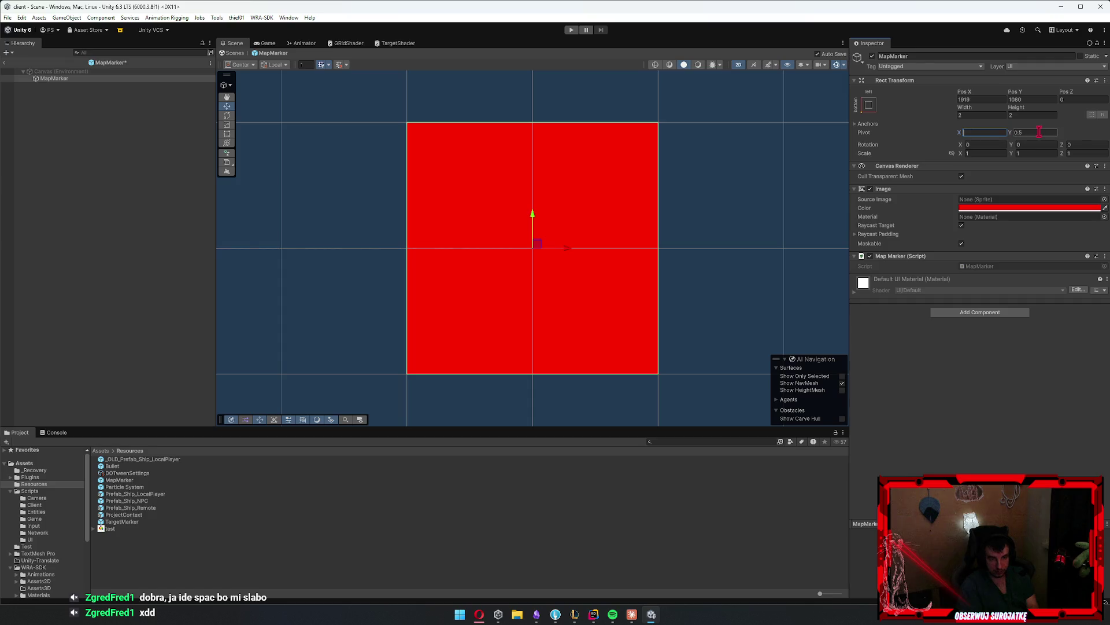
pyautogui.write('0')
pyautogui.press('Tab')
pyautogui.write('0')
pyautogui.press('Return')
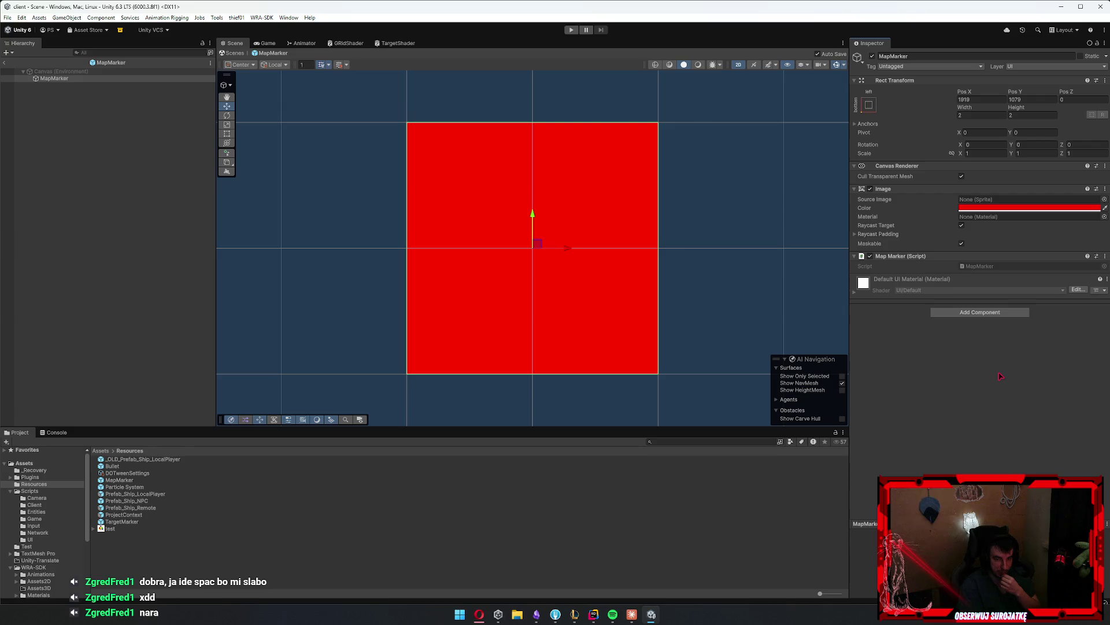
pyautogui.click(49, 149)
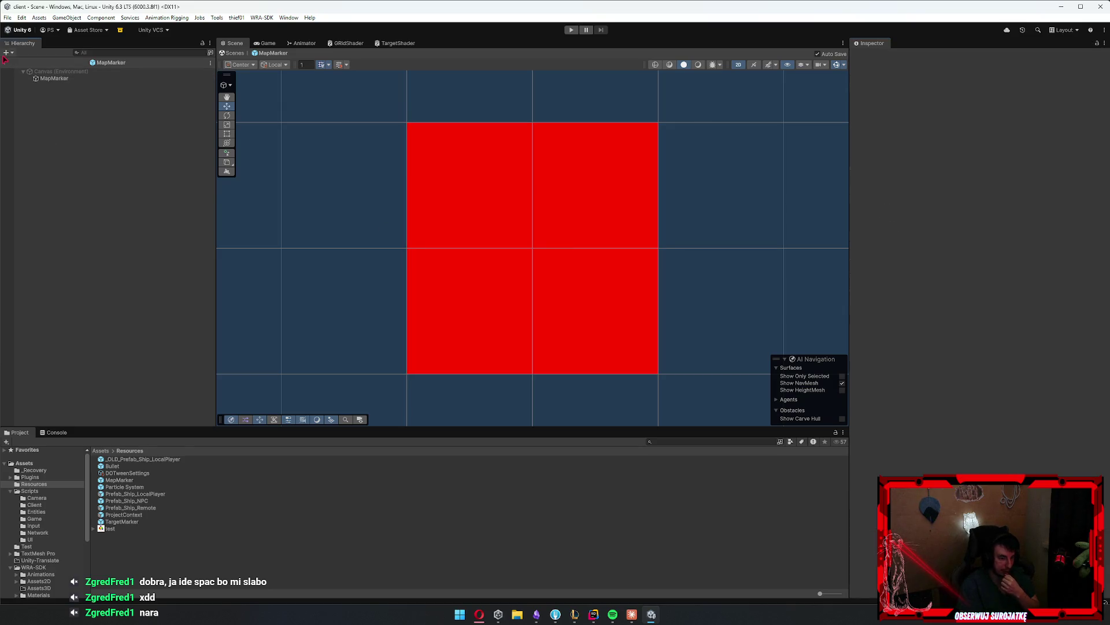